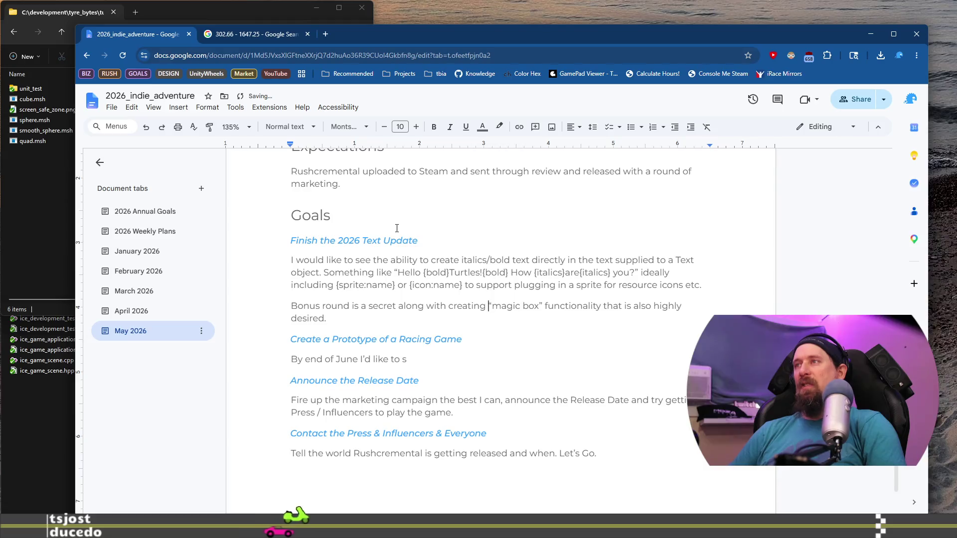
# Step: Delete the word 'also' from the Bonus round sentence
pyautogui.hotkey('ctrl', 'Right')
pyautogui.hotkey('ctrl', 'Right')
pyautogui.hotkey('ctrl', 'Right')
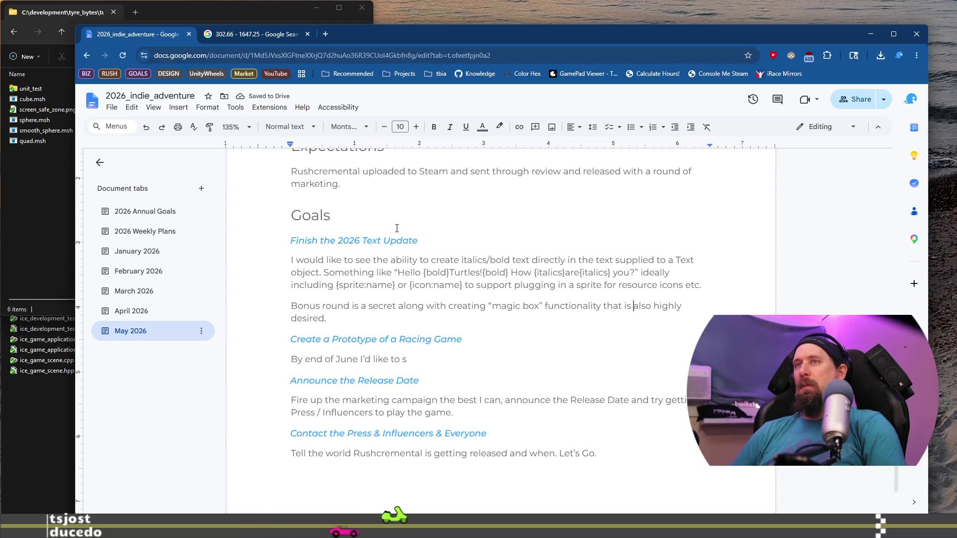
pyautogui.hotkey('ctrl', 'Right')
pyautogui.hotkey('ctrl', 'shift', 'Right')
pyautogui.press('Delete')
pyautogui.press('Down')
pyautogui.press('Up')
pyautogui.hotkey('ctrl', 'Right')
pyautogui.hotkey('ctrl', 'Right')
pyautogui.hotkey('ctrl', 'Right')
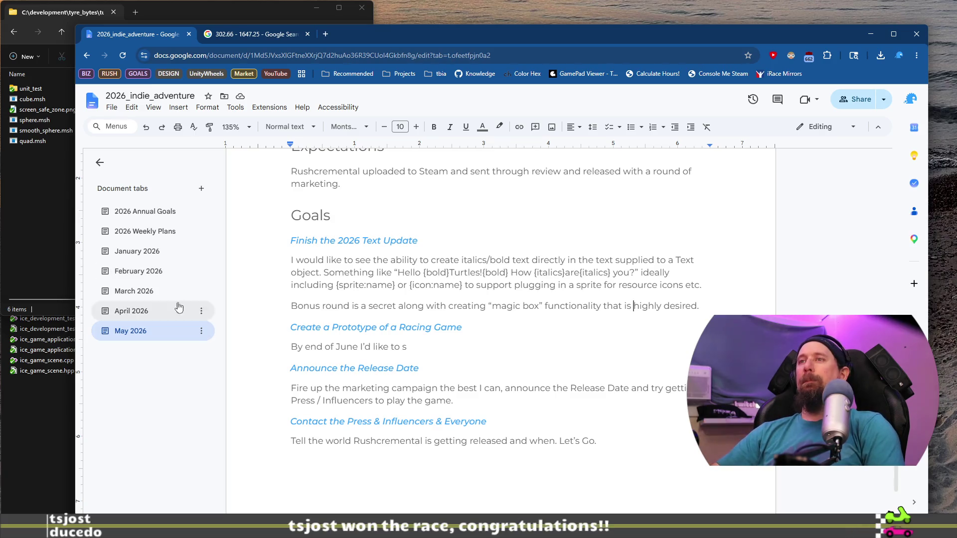
# Step: Finish the By end of June Racing Game sentence about a rough playable racing game to pitch to a publisher
pyautogui.click(285, 351)
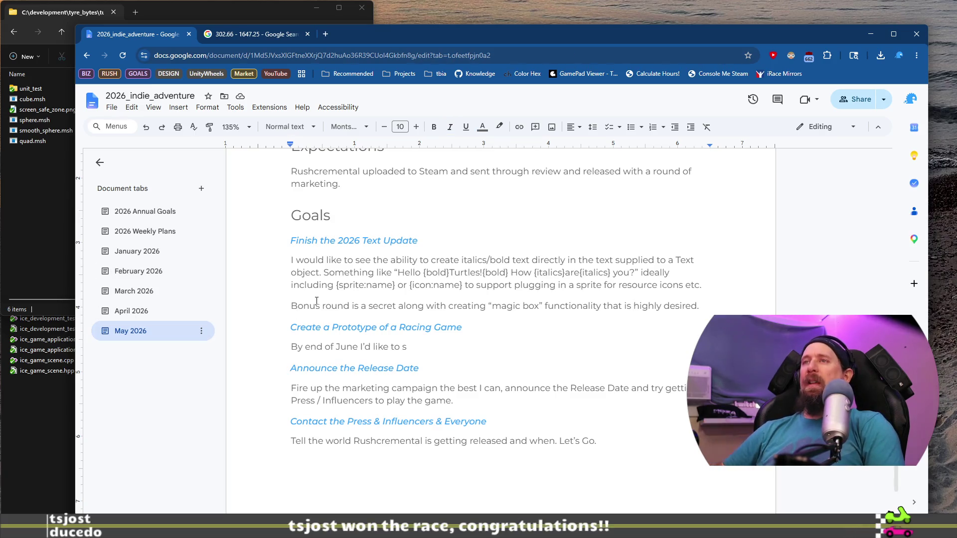
pyautogui.write('e a pl')
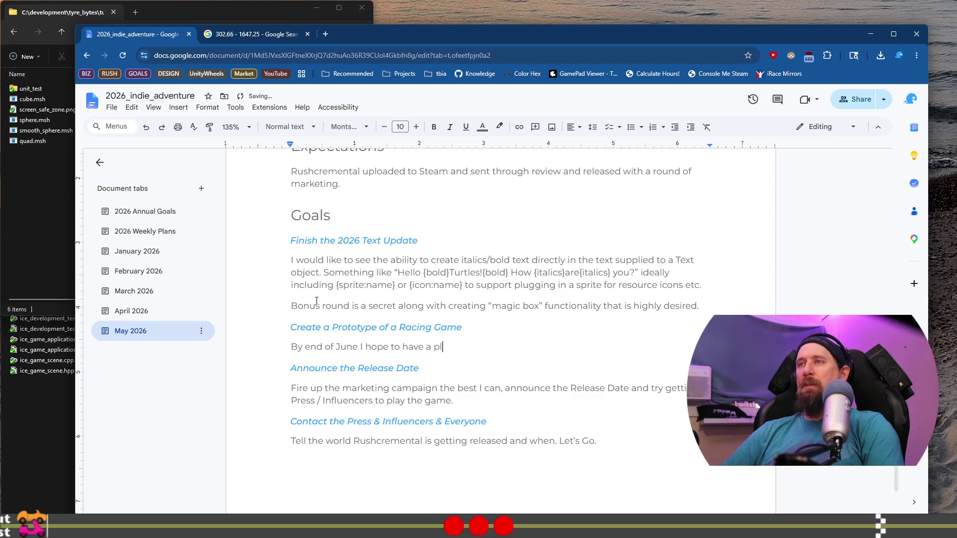
pyautogui.write('ayable')
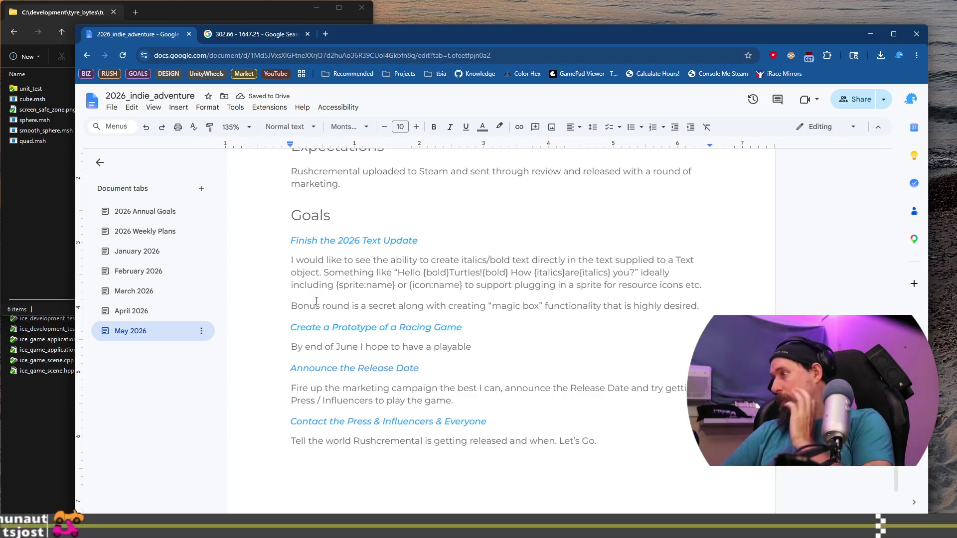
pyautogui.write(' / demon')
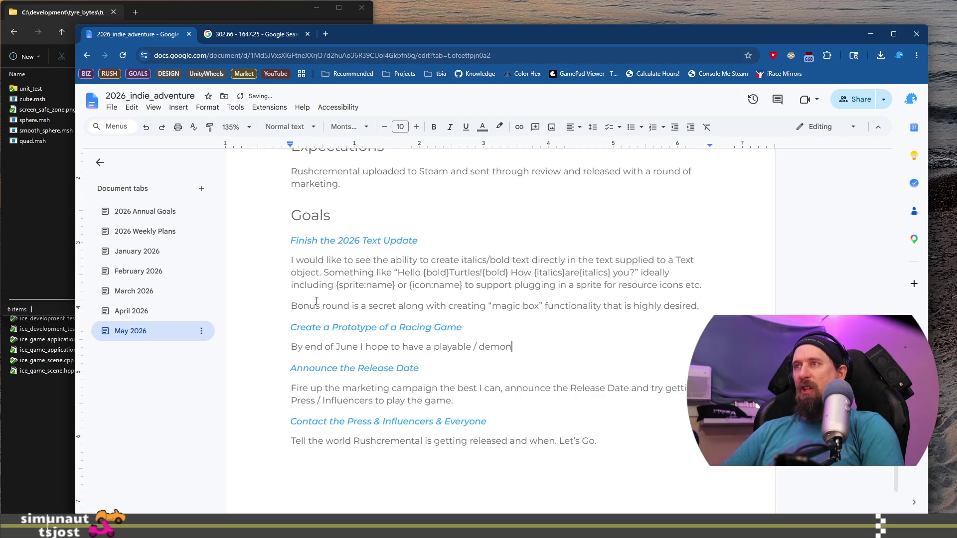
pyautogui.press('BackSpace')
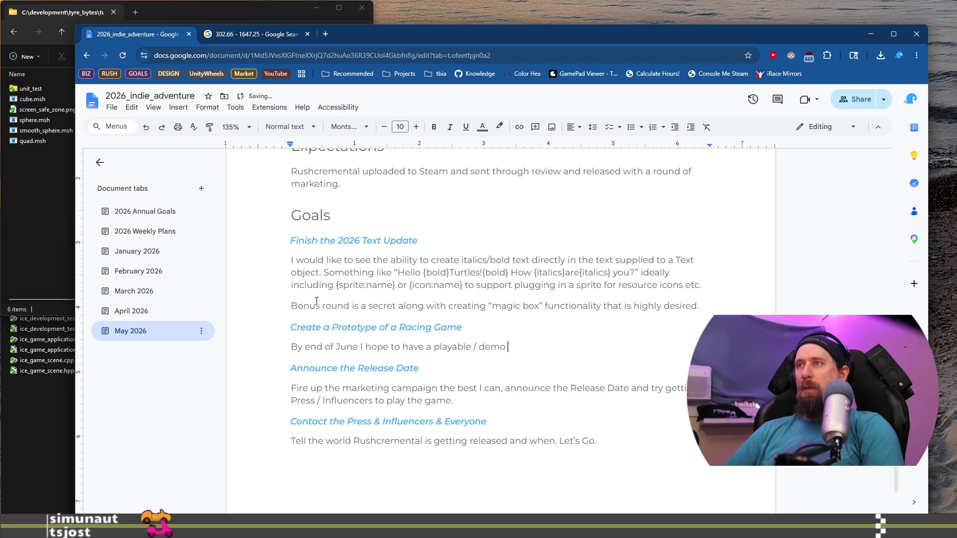
pyautogui.press('BackSpace')
pyautogui.press('BackSpace')
pyautogui.press('BackSpace')
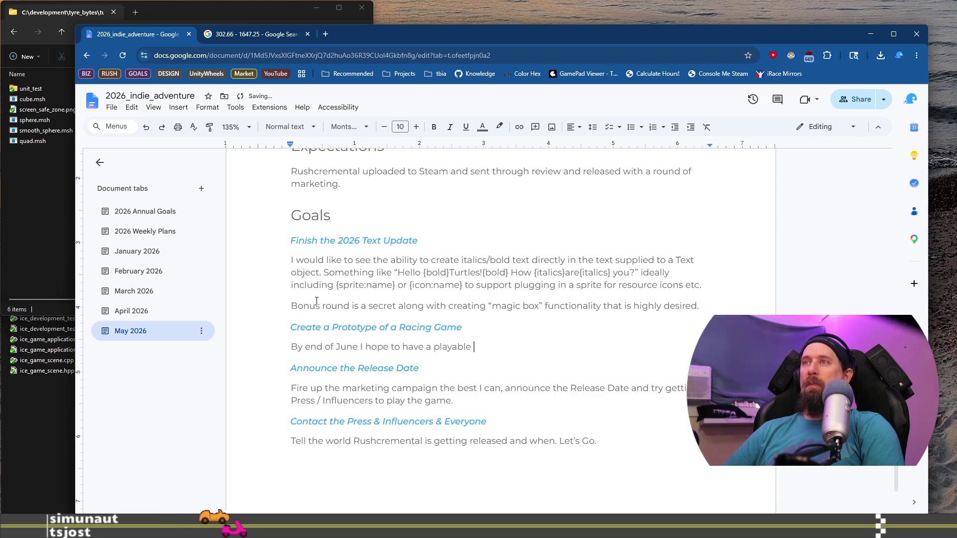
pyautogui.write('rough')
pyautogui.press('End')
pyautogui.write('of a')
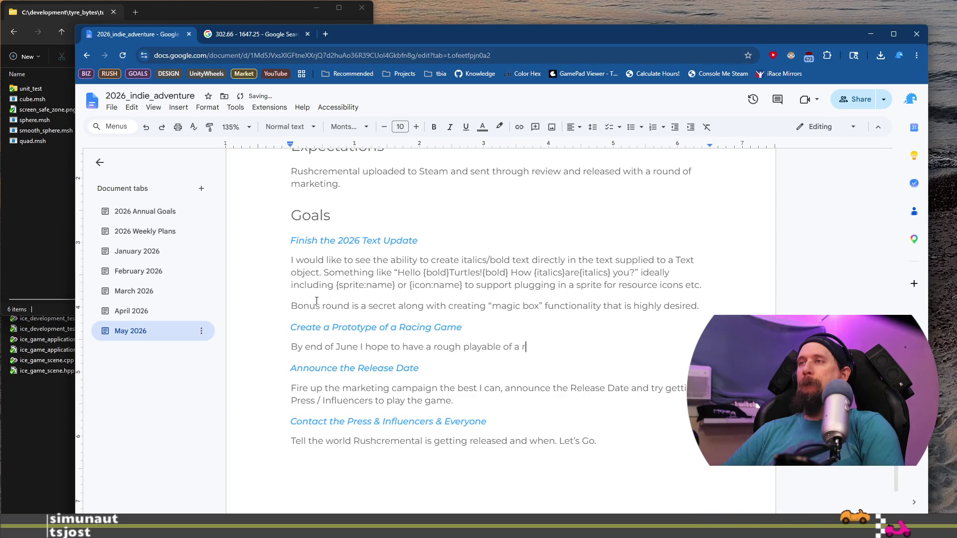
pyautogui.write('game to pitch to a publisher.')
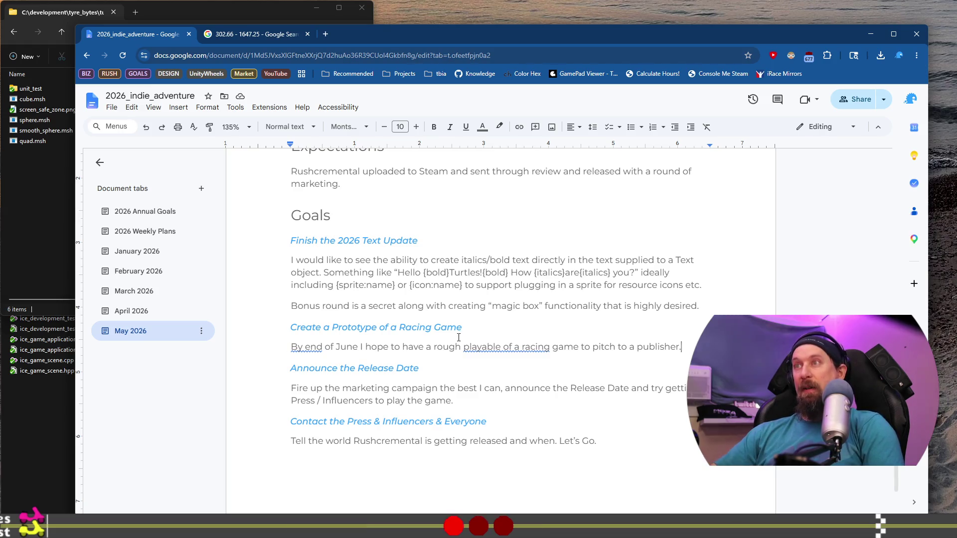
pyautogui.rightClick(490, 347)
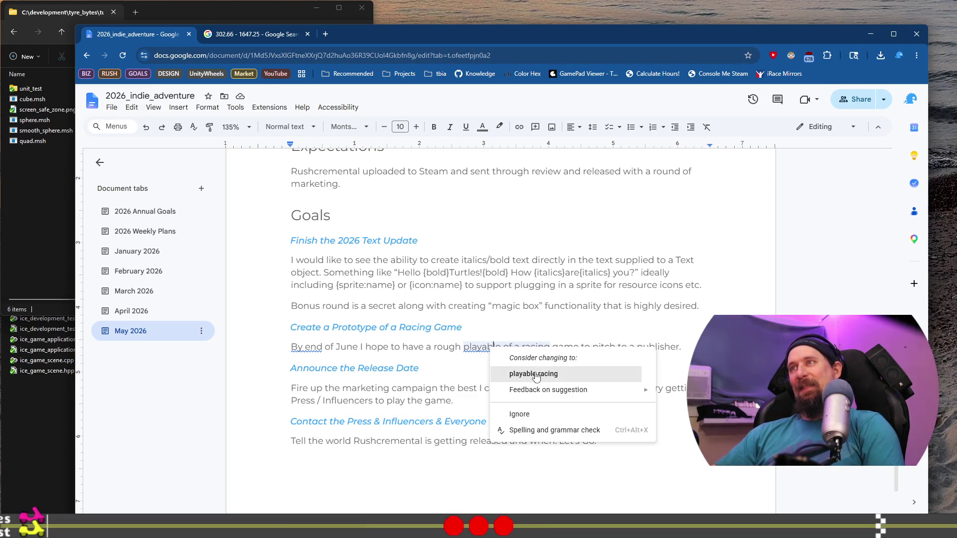
# Step: Accept the 'playable racing' suggestion and insert 'the' after 'By'
pyautogui.click(513, 347)
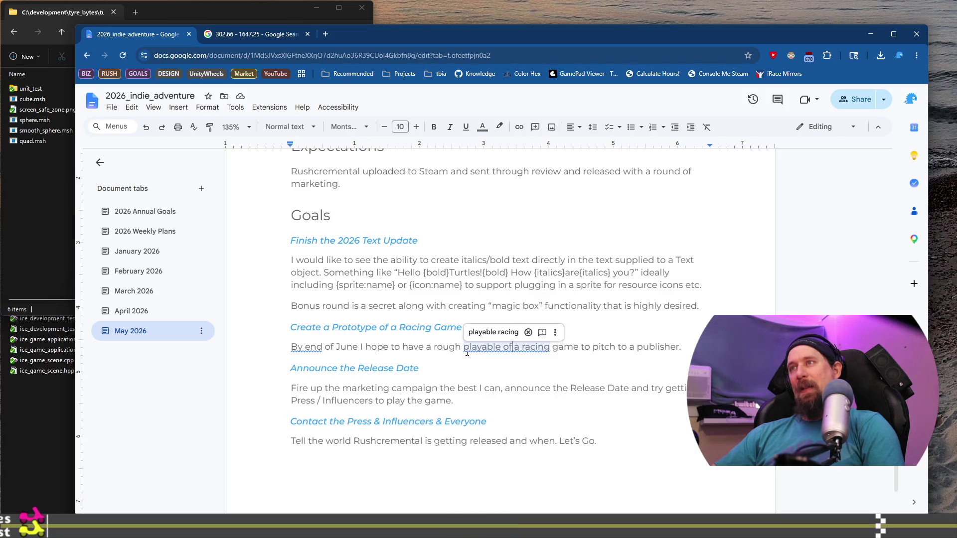
pyautogui.rightClick(496, 348)
pyautogui.click(518, 374)
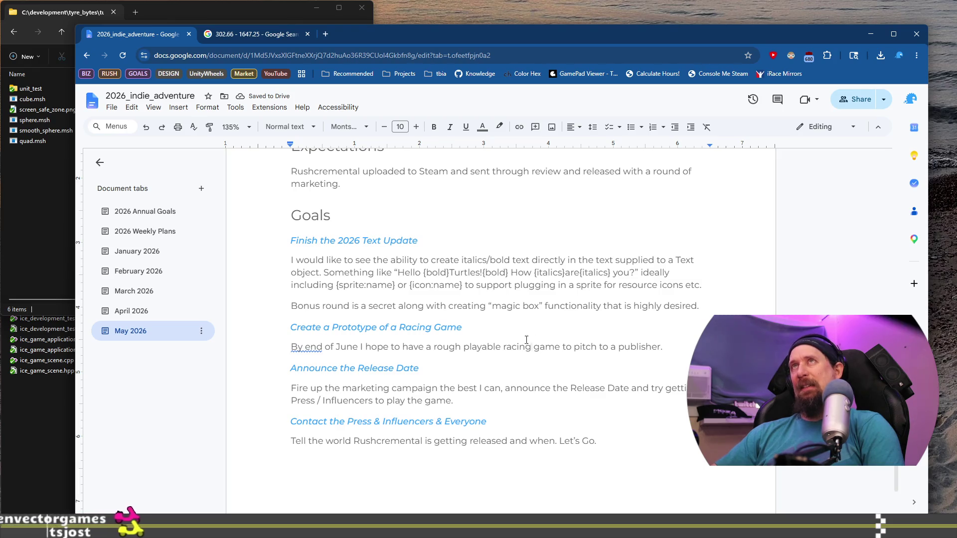
pyautogui.click(306, 347)
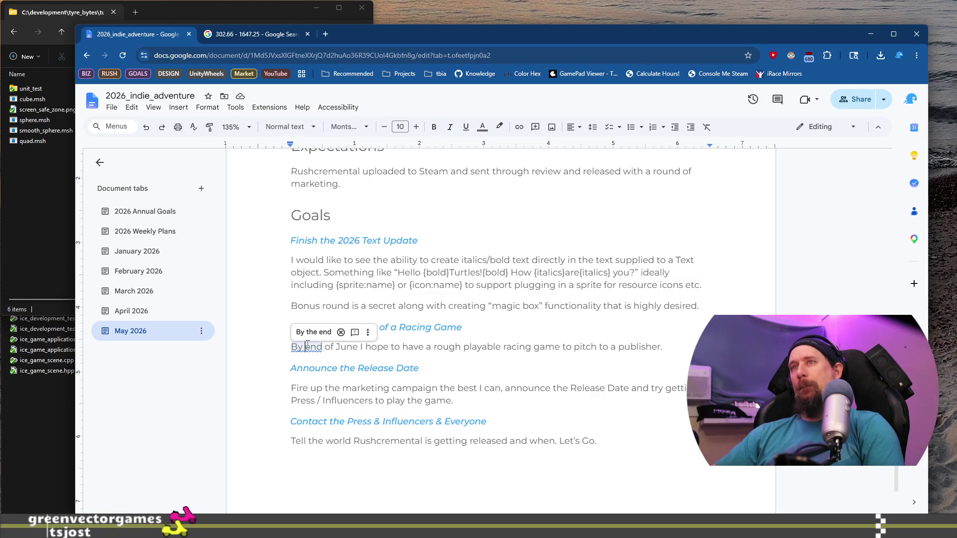
pyautogui.write('the')
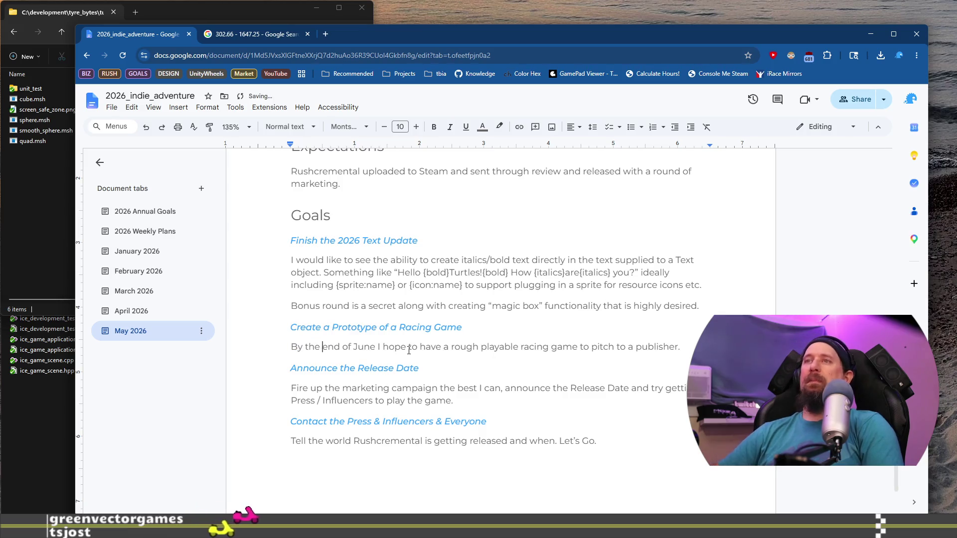
# Step: Select the Release Date goal and the paragraphs below the Racing Game goal
pyautogui.press('Down')
pyautogui.press('Down')
pyautogui.press('Down')
pyautogui.press('End')
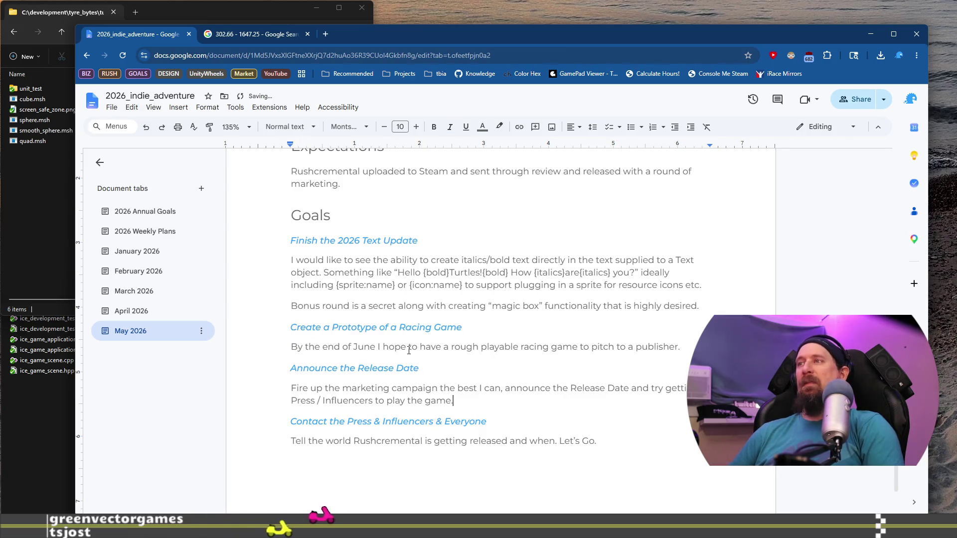
pyautogui.hotkey('shift', 'Up')
pyautogui.hotkey('shift', 'Up')
pyautogui.hotkey('shift', 'Down')
pyautogui.hotkey('shift', 'Home')
pyautogui.press('Left')
# Step: Delete the Release Date and Press goals and paste a copy of the Racing Game heading in their place
pyautogui.hotkey('shift', 'Down')
pyautogui.hotkey('shift', 'Down')
pyautogui.hotkey('shift', 'Down')
pyautogui.hotkey('shift', 'Down')
pyautogui.hotkey('shift', 'Down')
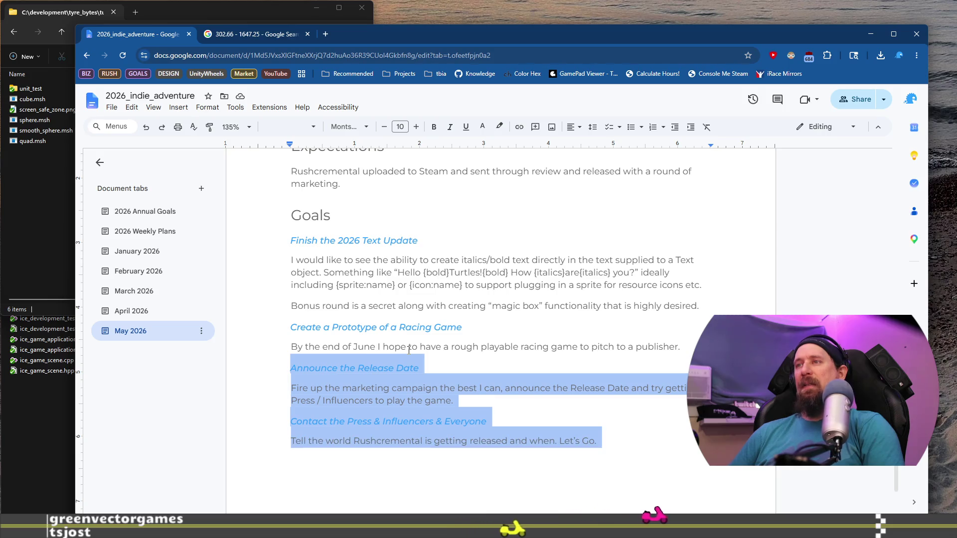
pyautogui.press('Delete')
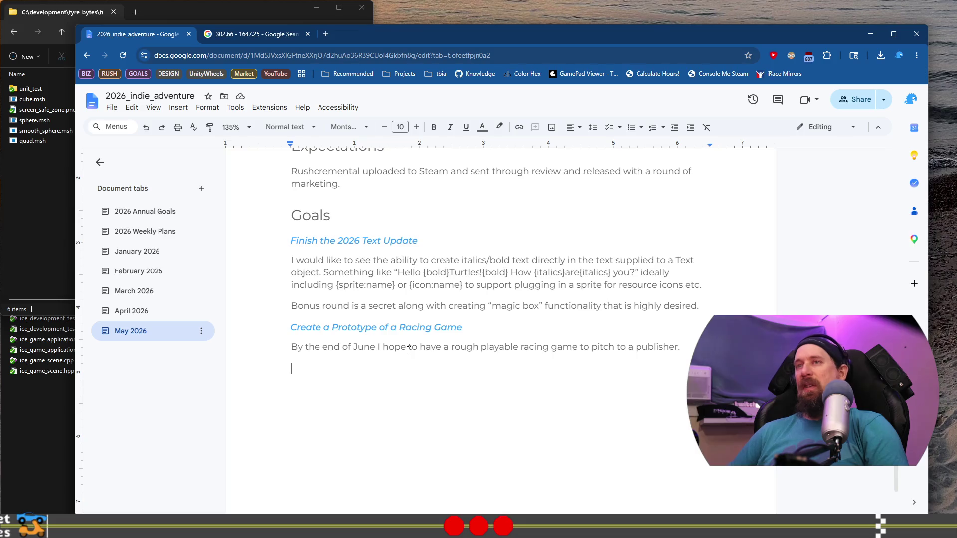
pyautogui.write('Create a Prototype of a Racing Game')
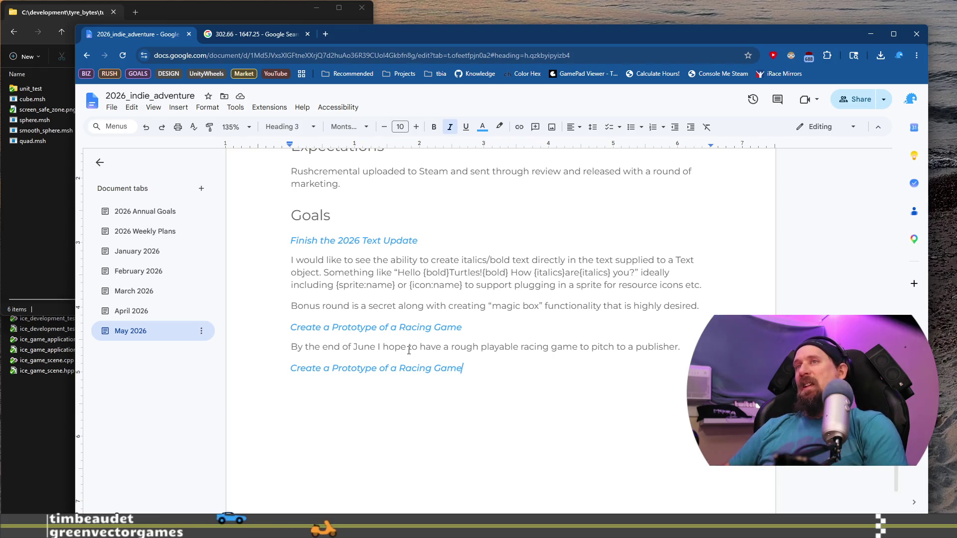
# Step: Retitle the copied heading 'Wrap up Shader Madness' and begin its body line with 'Wrapup or catchup'
pyautogui.hotkey('shift', 'Home')
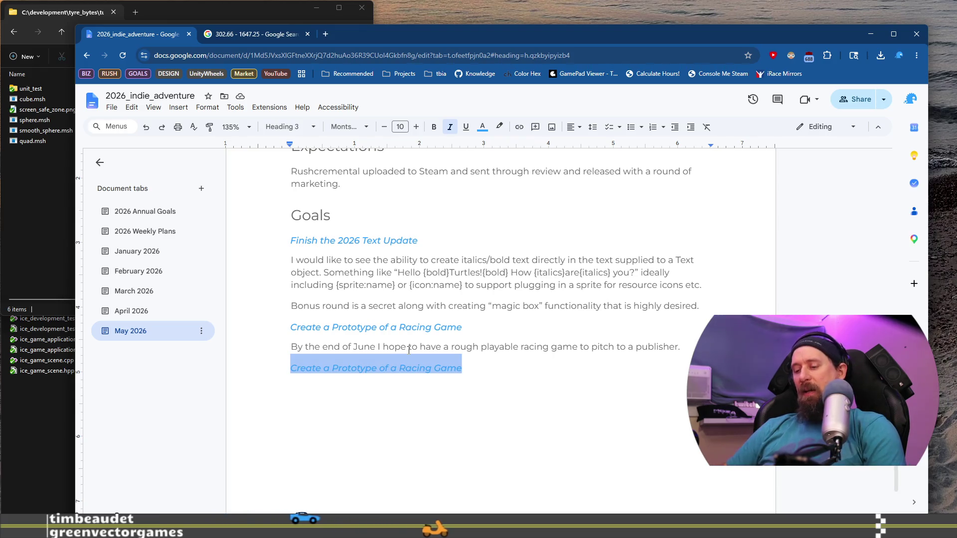
pyautogui.write('Shader Mad')
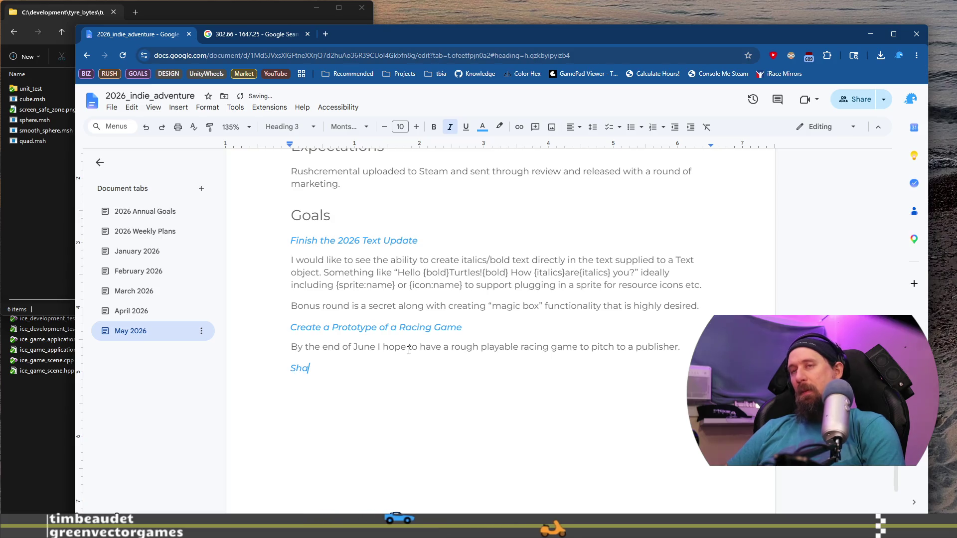
pyautogui.write('ness')
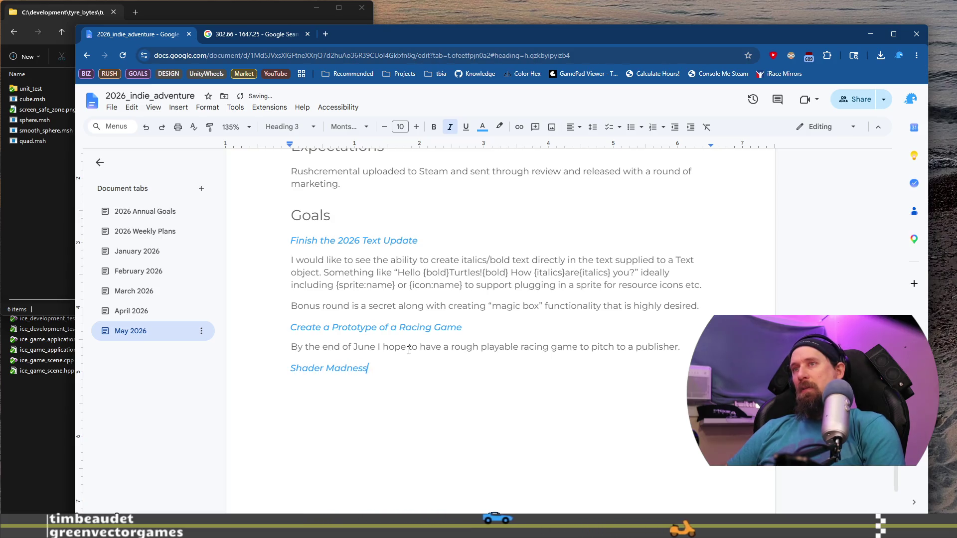
pyautogui.press('Home')
pyautogui.write('Wrap up')
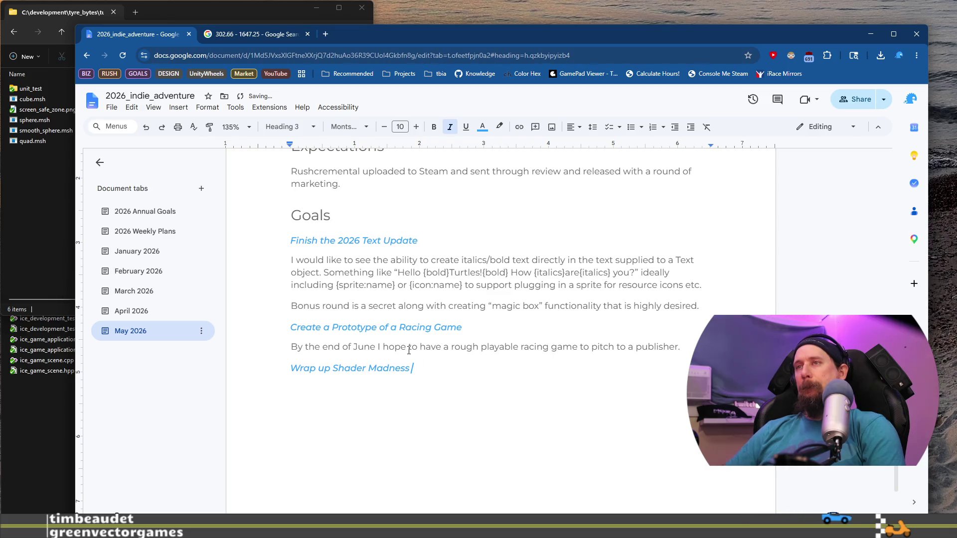
pyautogui.press('Return')
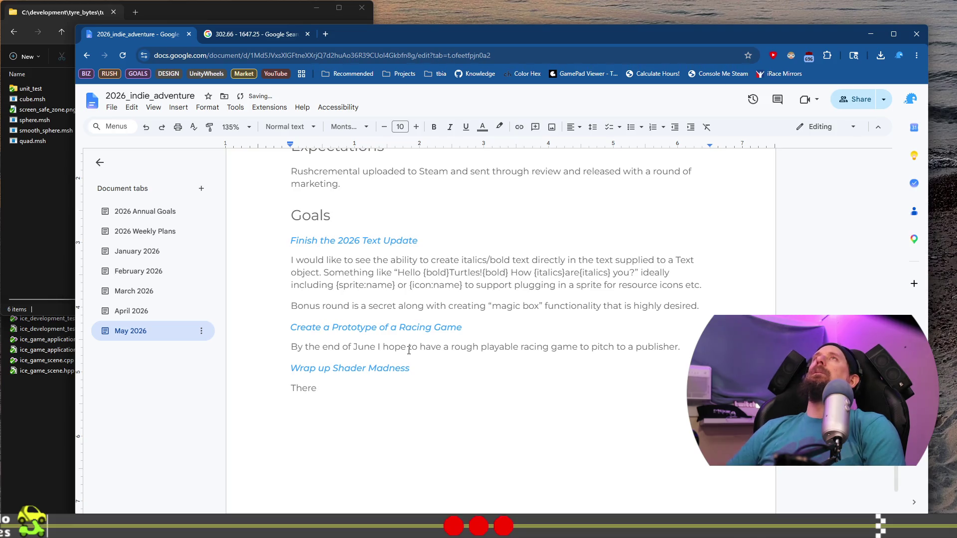
pyautogui.write('rapup or ')
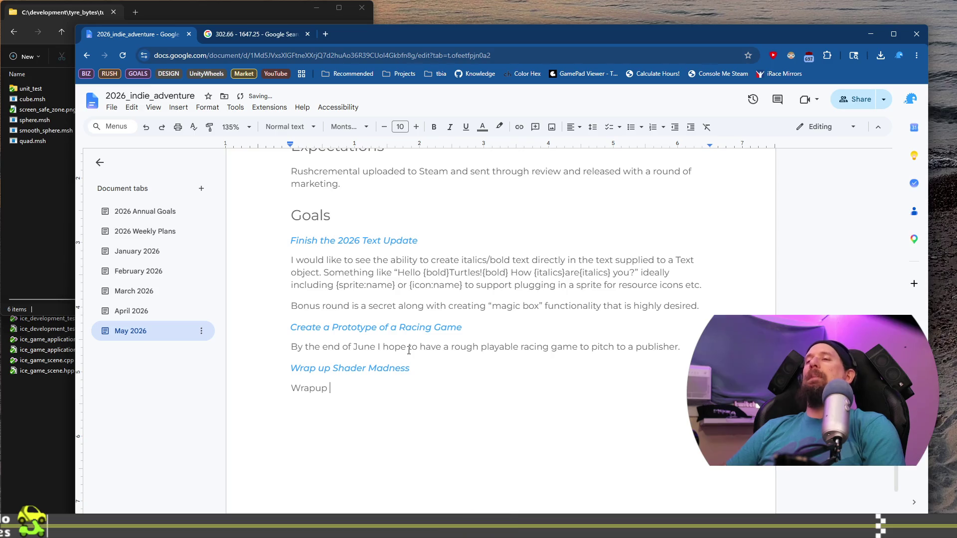
pyautogui.write('catchup')
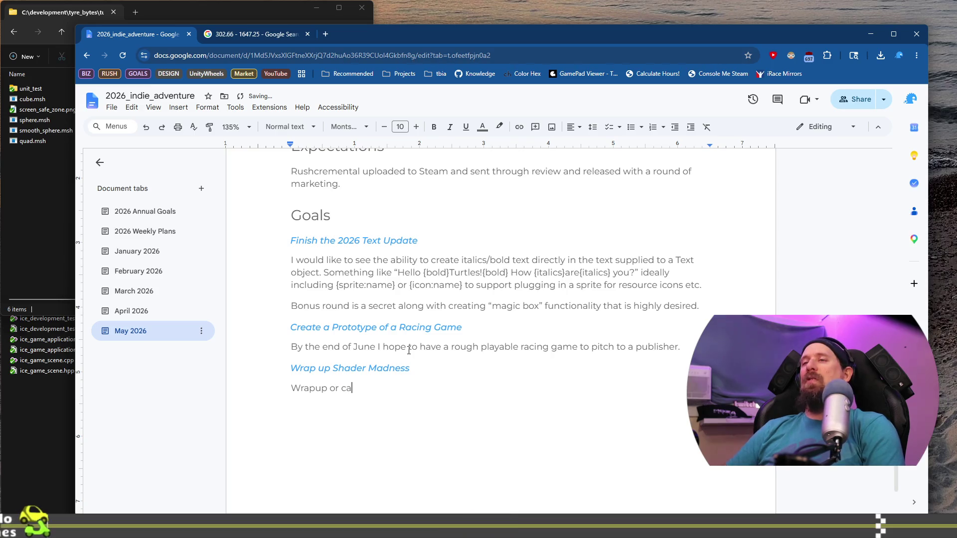
# Step: Make the body line read 'keep up with the madness of shader updates, ideally having this project finish'
pyautogui.press('BackSpace')
pyautogui.press('BackSpace')
pyautogui.press('BackSpace')
pyautogui.write('keepup with the')
pyautogui.press('Up')
pyautogui.press('Home')
pyautogui.hotkey('ctrl', 'shift', 'Right')
pyautogui.hotkey('ctrl', 'shift', 'Right')
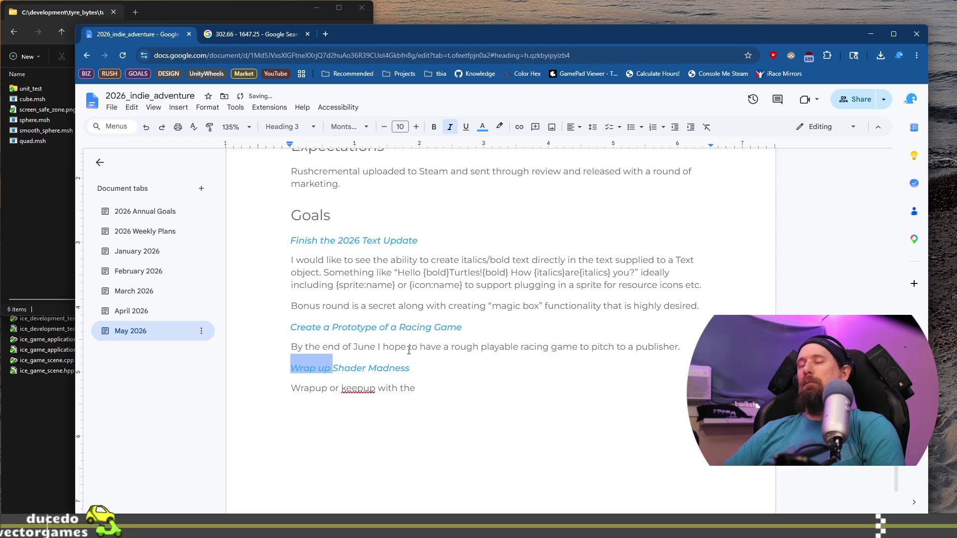
pyautogui.press('Down')
pyautogui.hotkey('ctrl', 'Right')
pyautogui.hotkey('ctrl', 'Right')
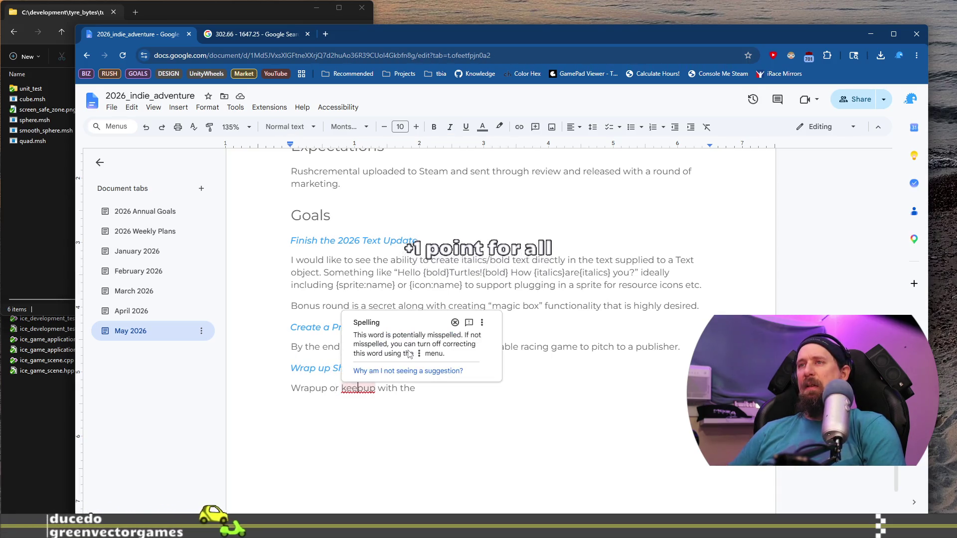
pyautogui.press('Right')
pyautogui.press('Right')
pyautogui.press('Right')
pyautogui.press('End')
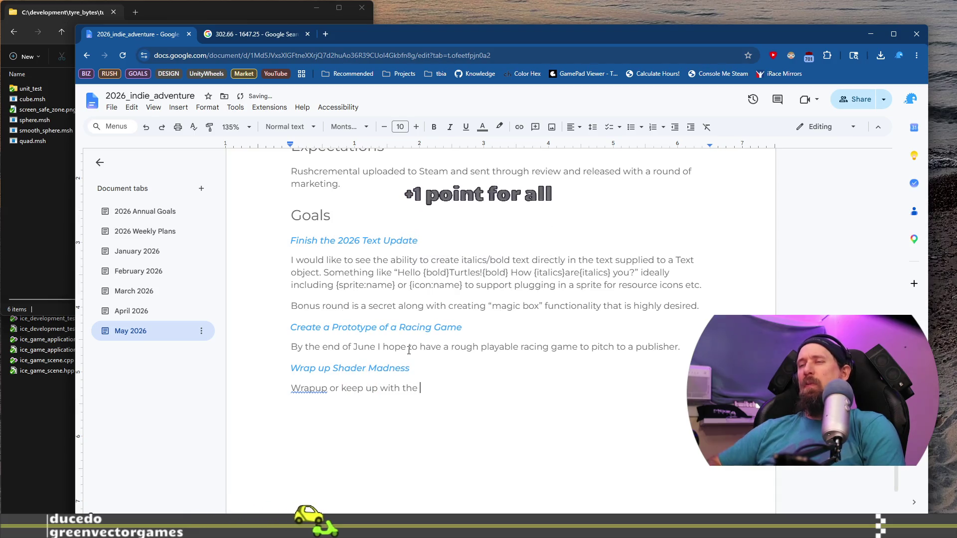
pyautogui.write('madness of sha')
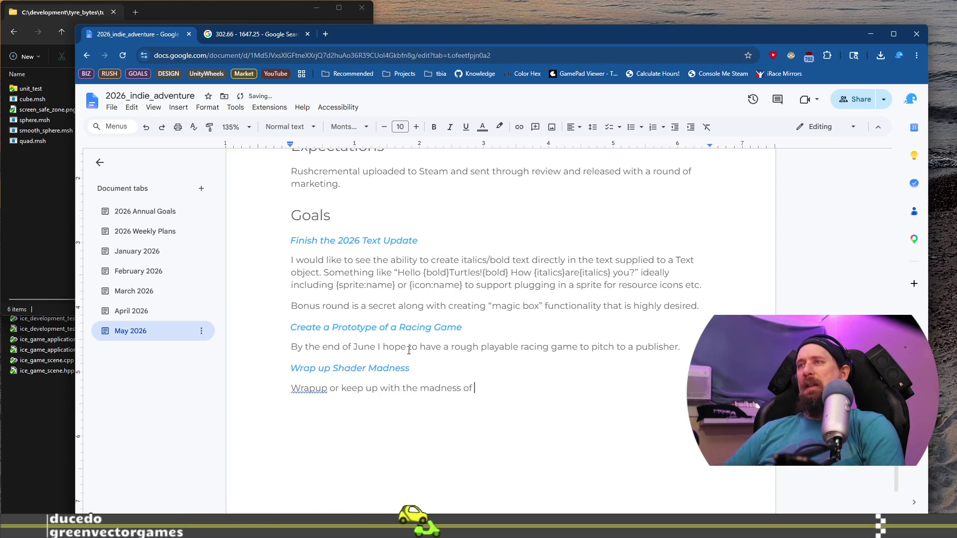
pyautogui.press('BackSpace')
pyautogui.press('BackSpace')
pyautogui.write('shader updates')
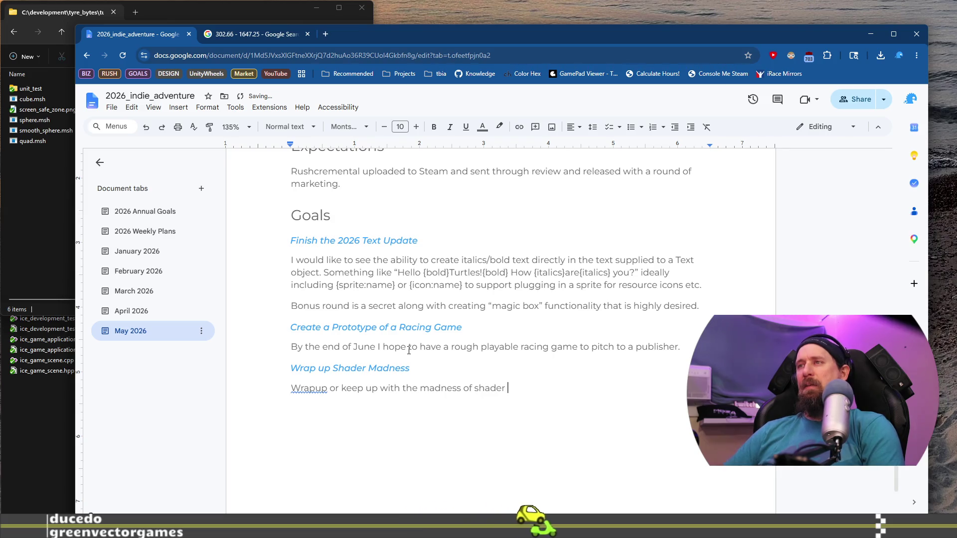
pyautogui.write(',')
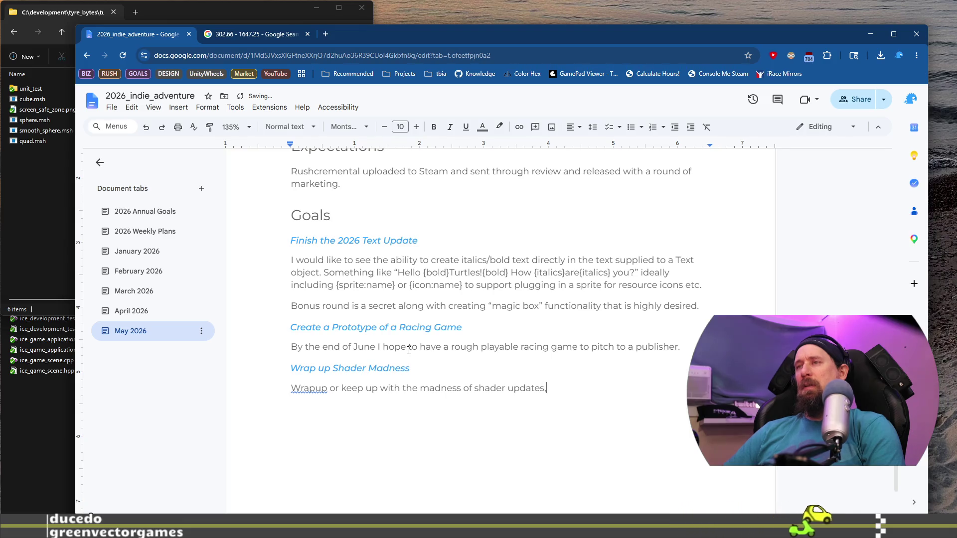
pyautogui.write(' ideally having this project finish')
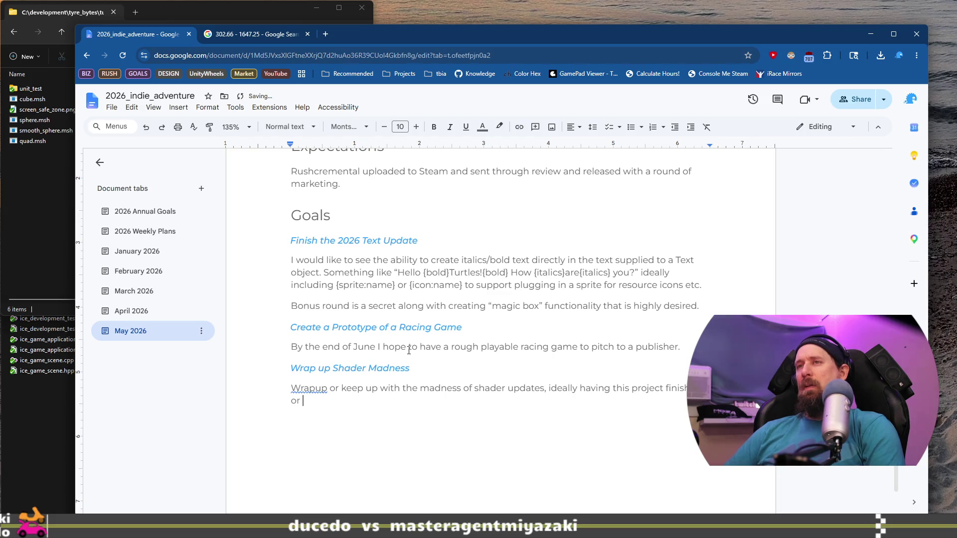
# Step: Continue with diving into engine cleanup, api-breaks and other non-sense, ending 'available to the public.'
pyautogui.write('ued in a different man')
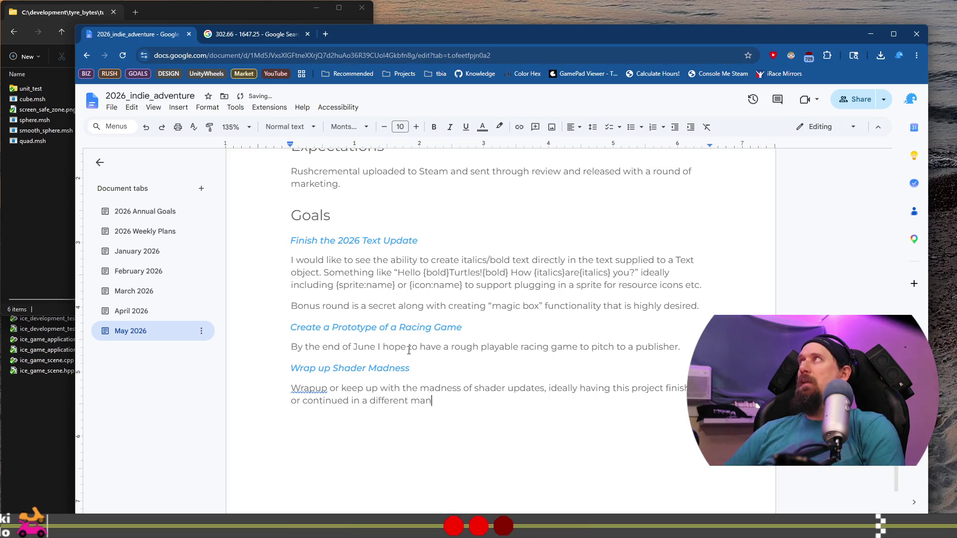
pyautogui.write('er')
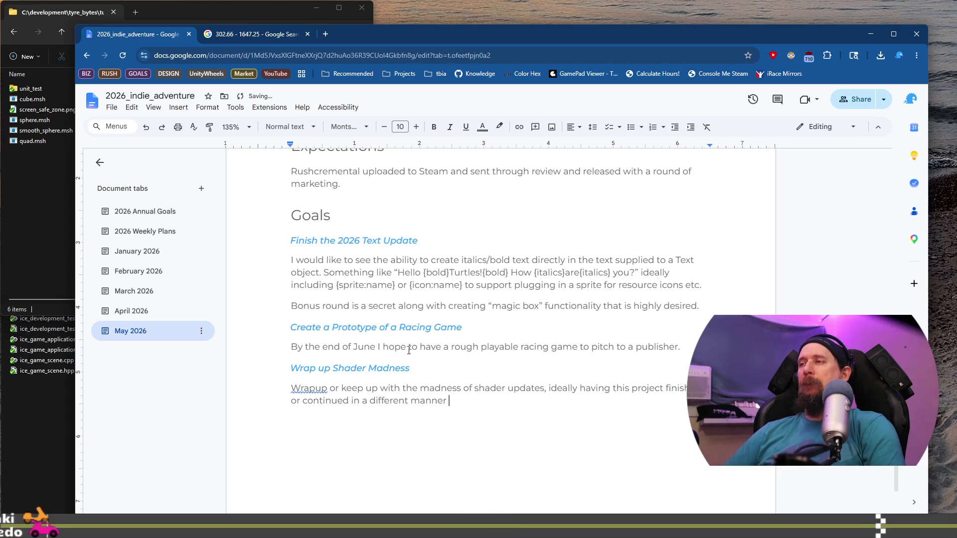
pyautogui.hotkey('shift', 'Home')
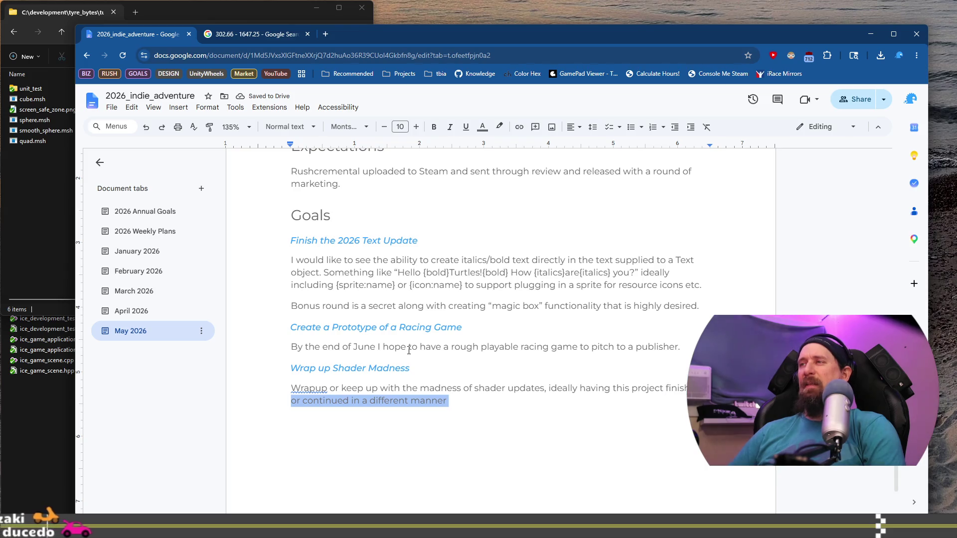
pyautogui.press('BackSpace')
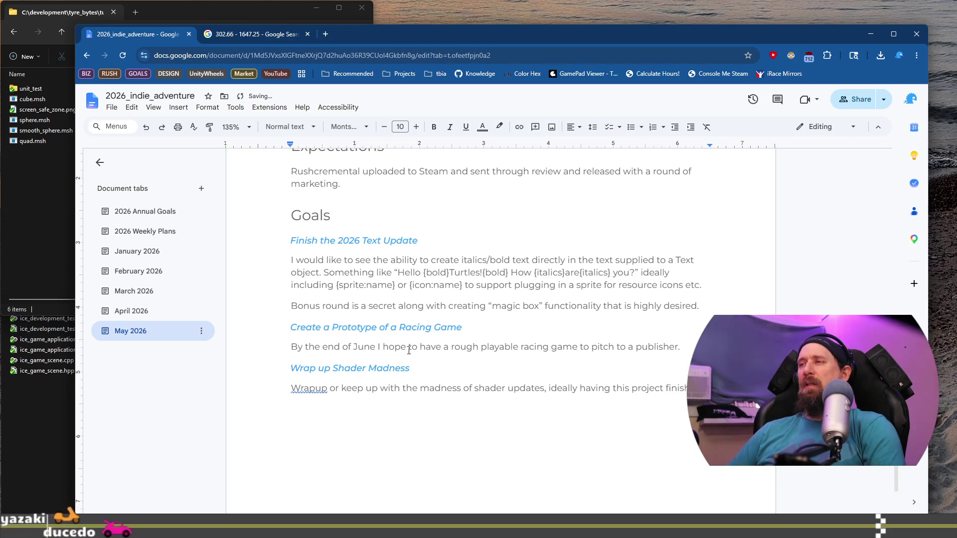
pyautogui.write('so we can ')
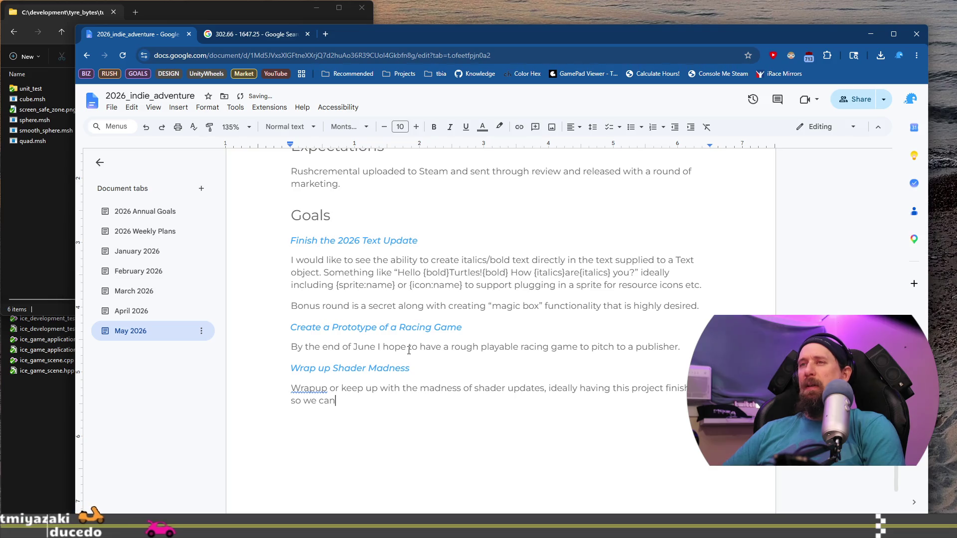
pyautogui.write('dive in')
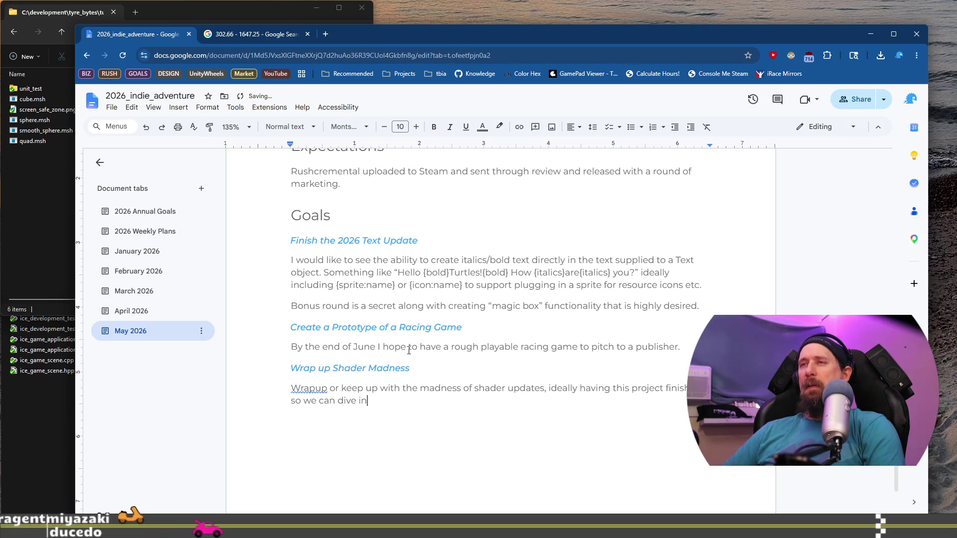
pyautogui.write('to cle')
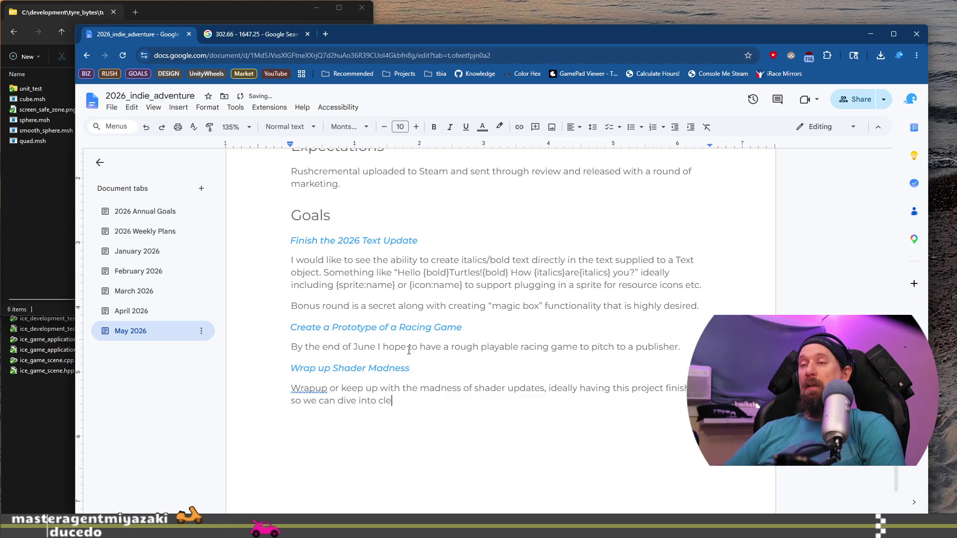
pyautogui.press('BackSpace')
pyautogui.press('BackSpace')
pyautogui.write('to')
pyautogui.press('BackSpace')
pyautogui.press('BackSpace')
pyautogui.write('he engine c')
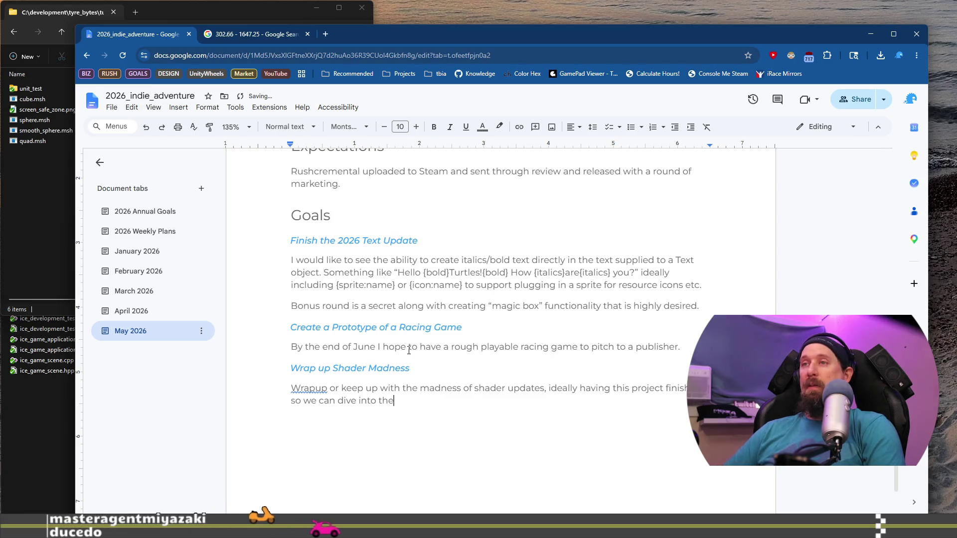
pyautogui.write('leanup, apit')
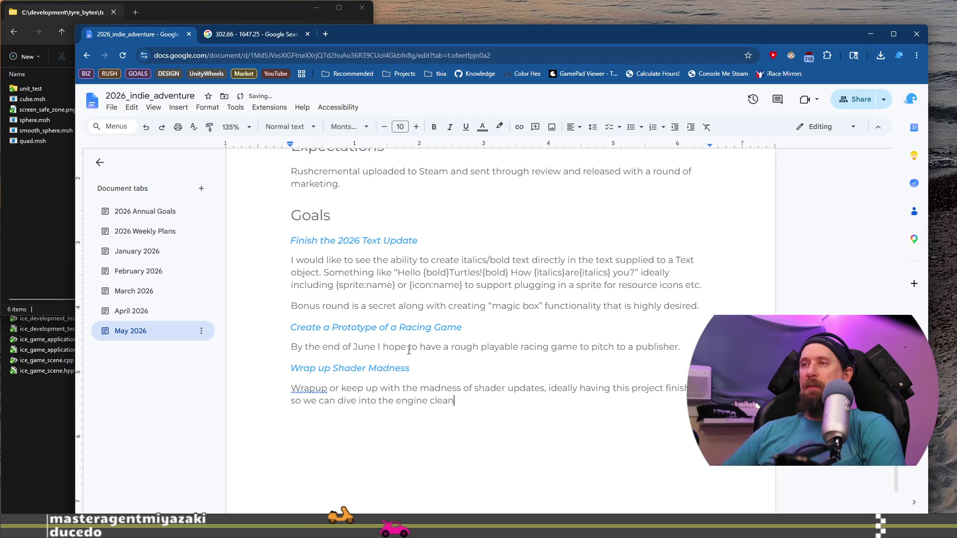
pyautogui.press('BackSpace')
pyautogui.write('-breaks, and')
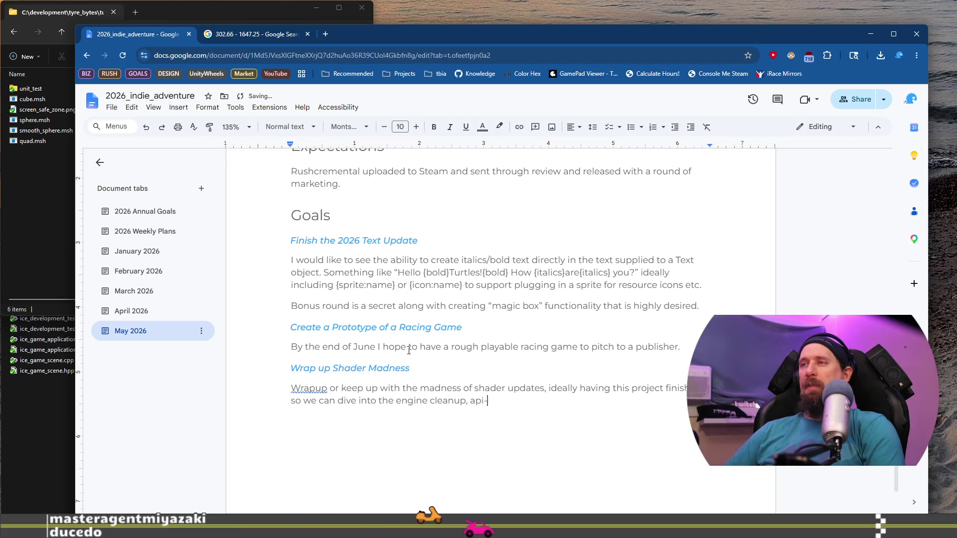
pyautogui.write(' other ')
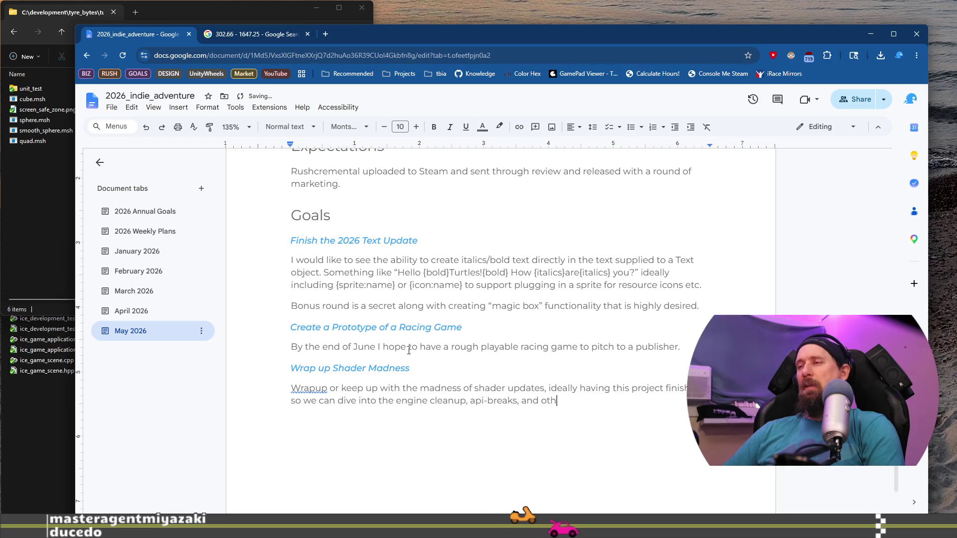
pyautogui.write('non-sense')
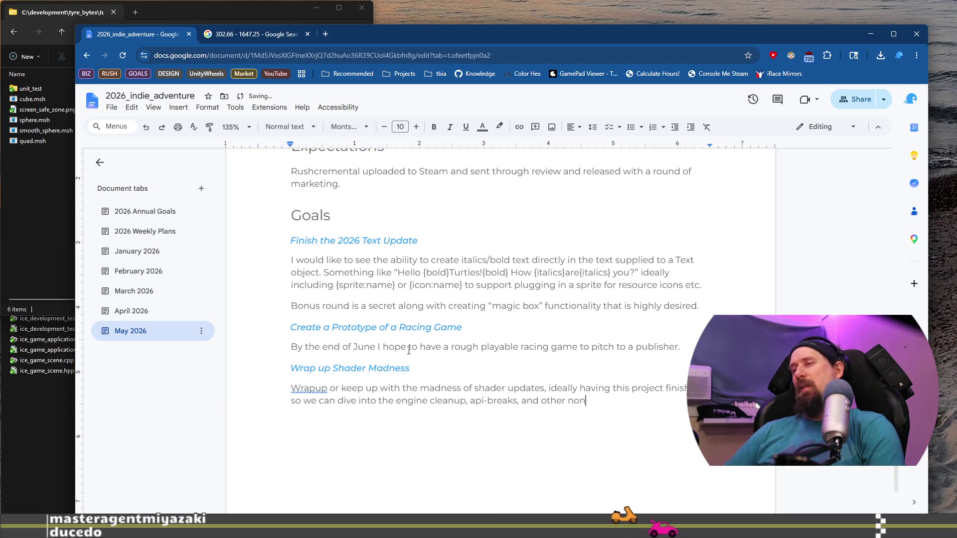
pyautogui.write(' to get ')
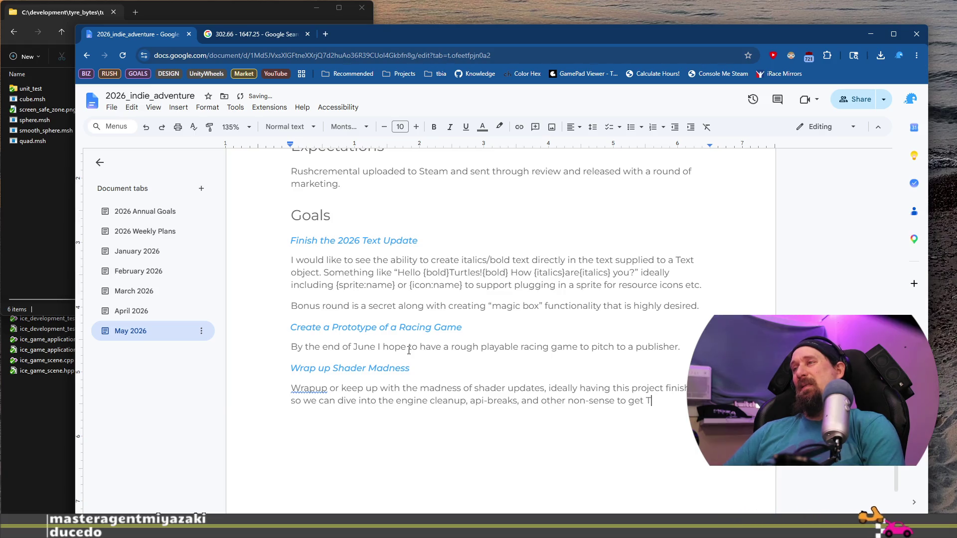
pyautogui.write('TurtleBra')
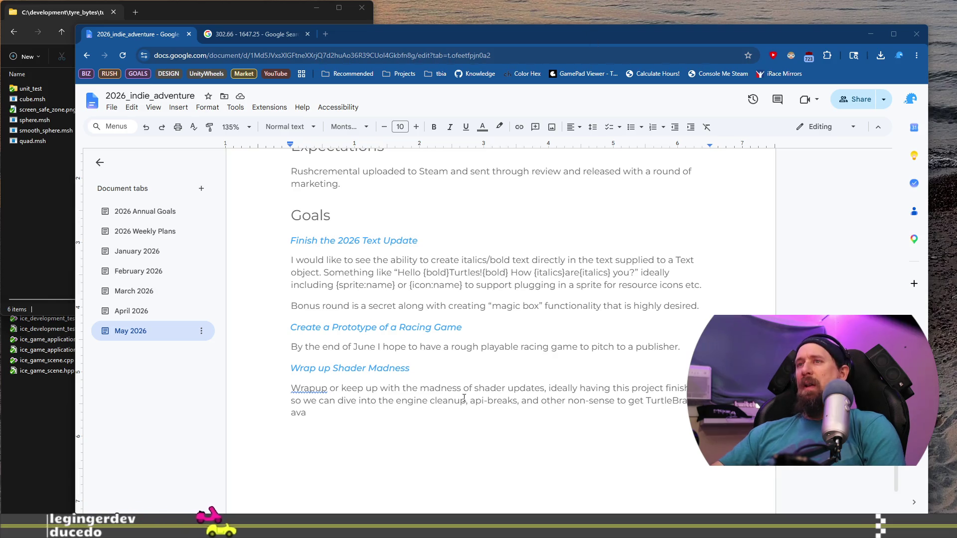
pyautogui.click(328, 399)
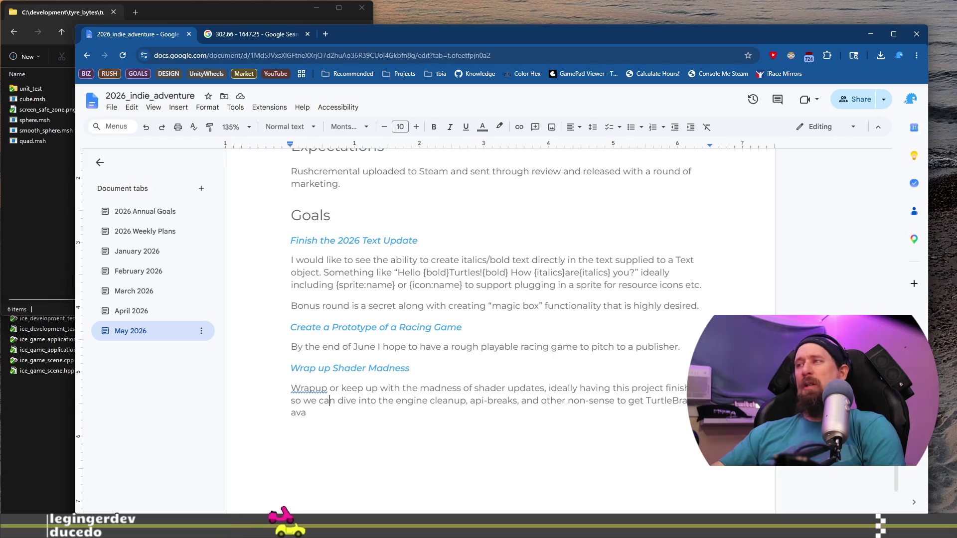
pyautogui.click(374, 412)
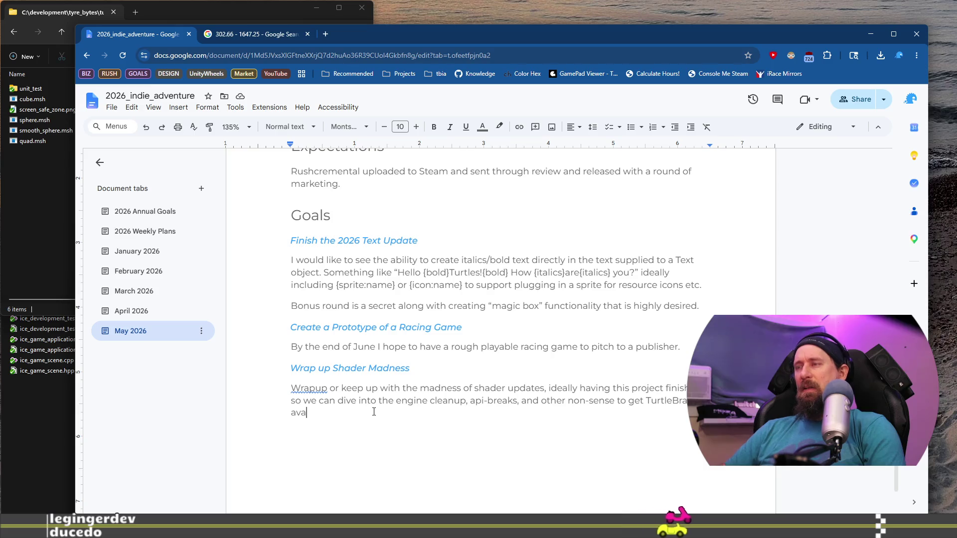
pyautogui.write('ilable to the publi')
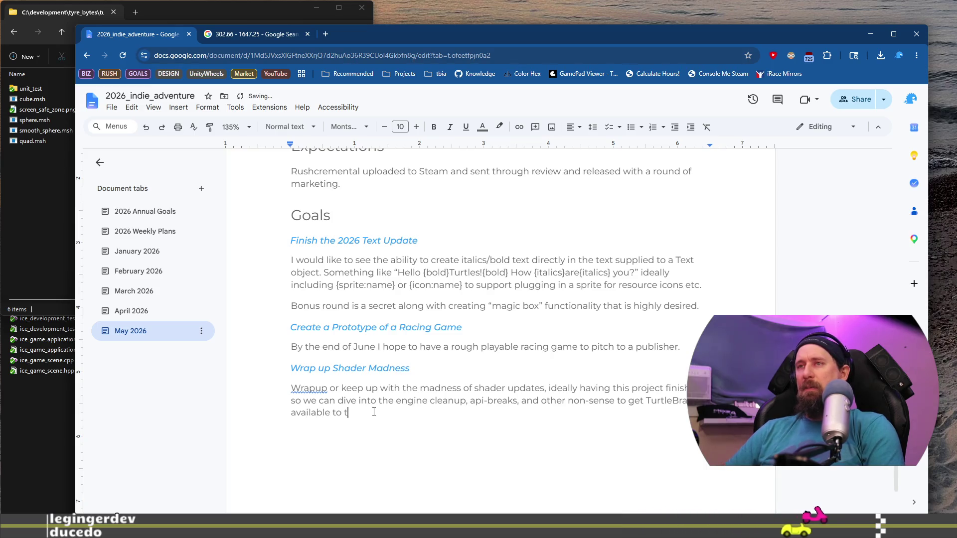
pyautogui.write('c.')
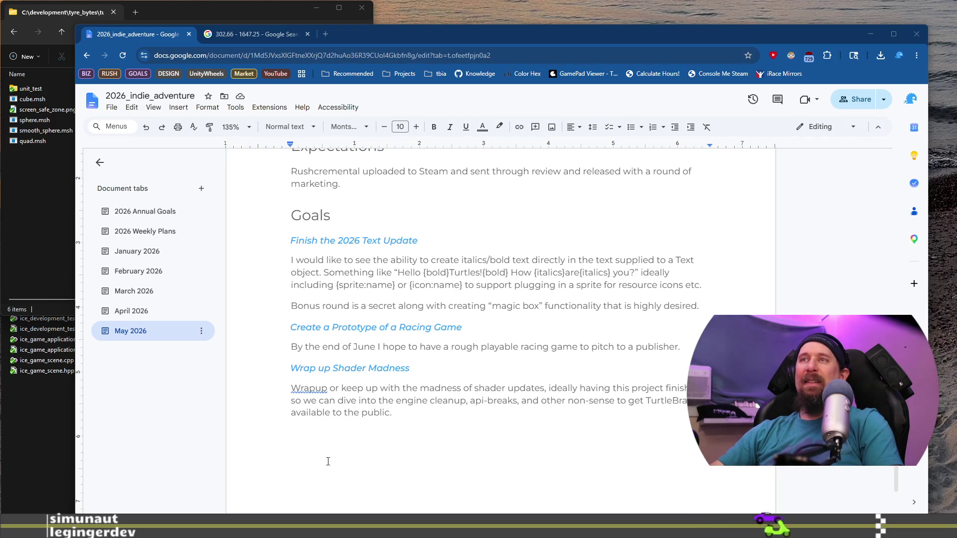
# Step: Dismiss the spelling suggestion for 'Wrapup', keeping the word unchanged
pyautogui.click(388, 348)
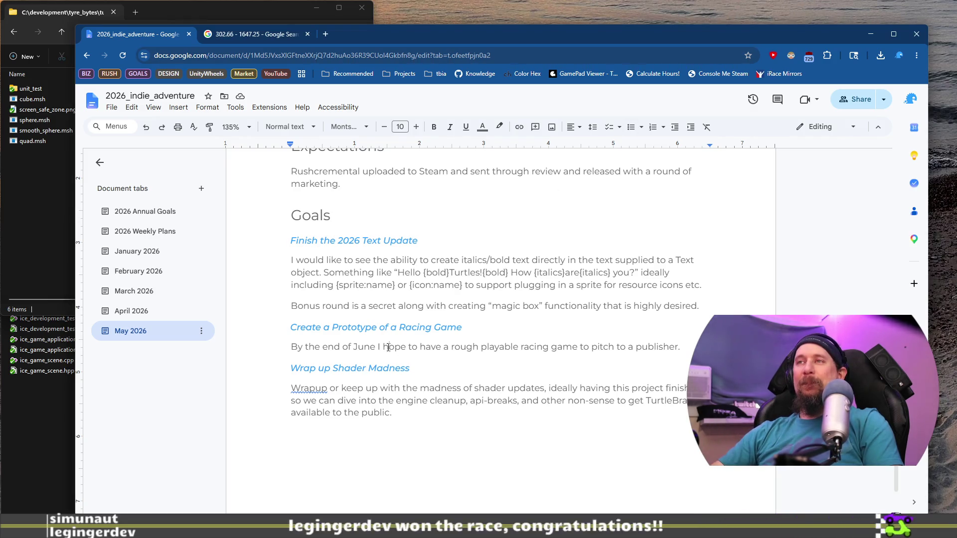
pyautogui.scroll(-4, 384, 347)
pyautogui.scroll(5, 384, 348)
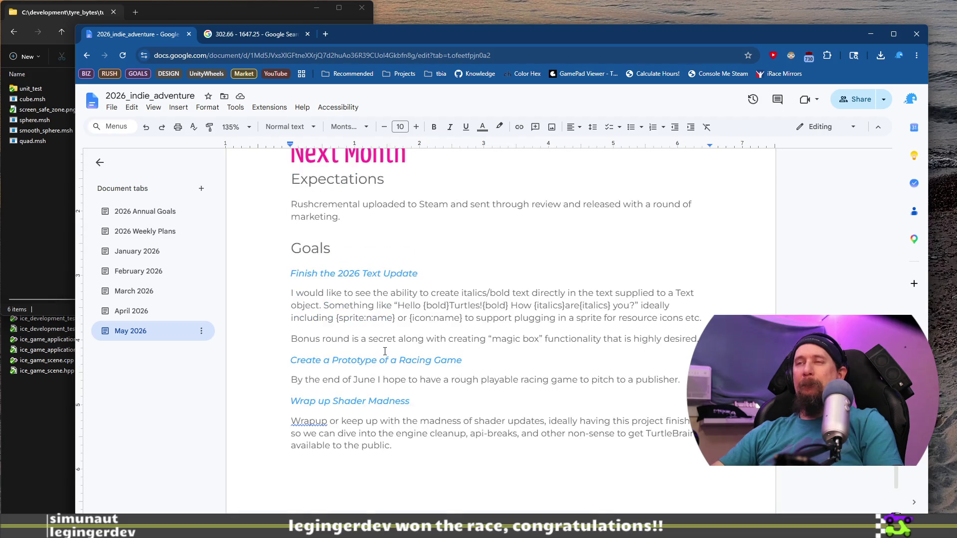
pyautogui.rightClick(321, 420)
pyautogui.click(532, 421)
# Step: Scroll up and place the caret in the Next Month Expectations paragraph
pyautogui.scroll(-5, 444, 395)
pyautogui.scroll(3, 444, 395)
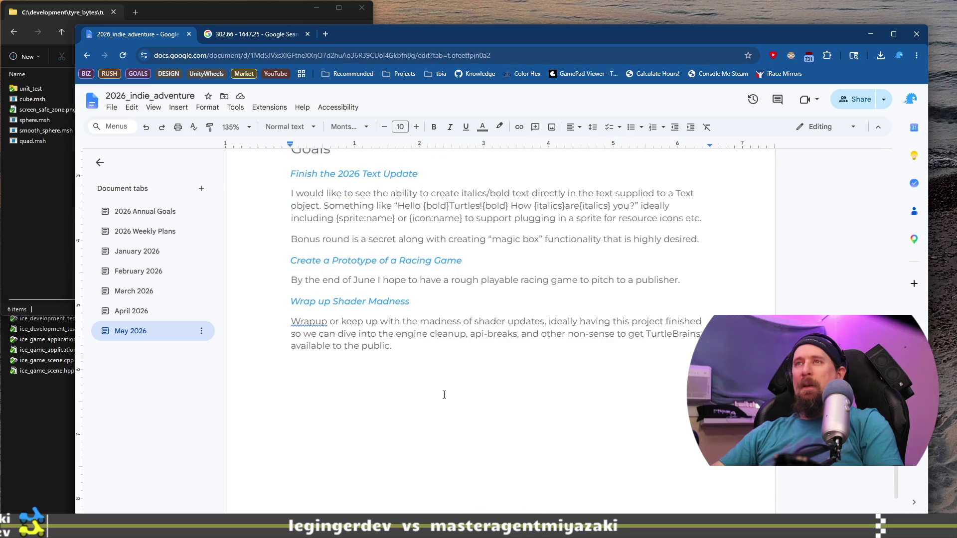
pyautogui.scroll(1, 444, 393)
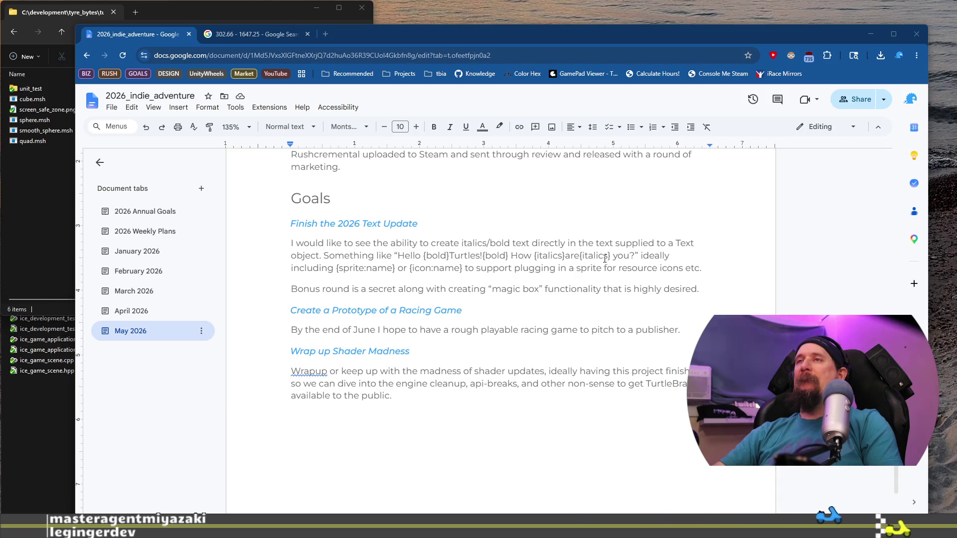
pyautogui.scroll(5, 605, 259)
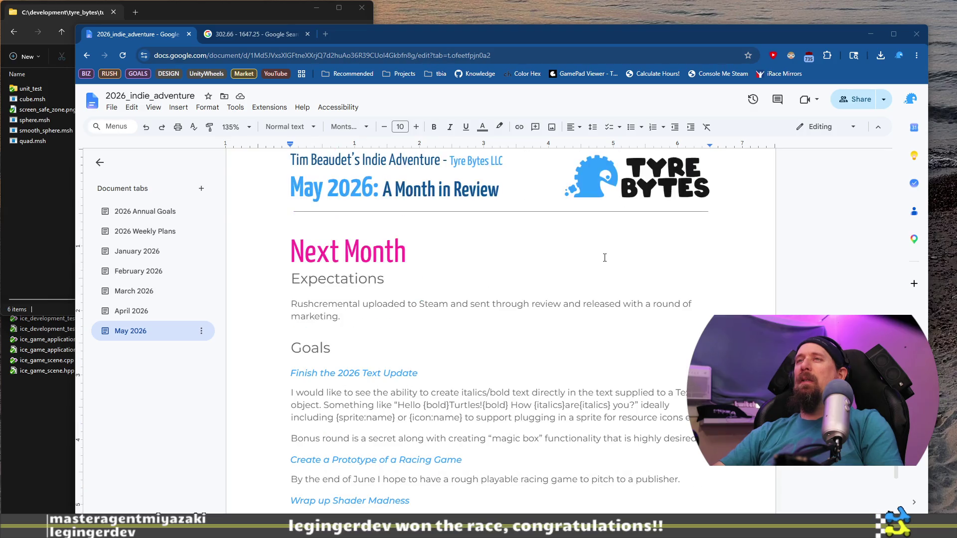
pyautogui.click(461, 408)
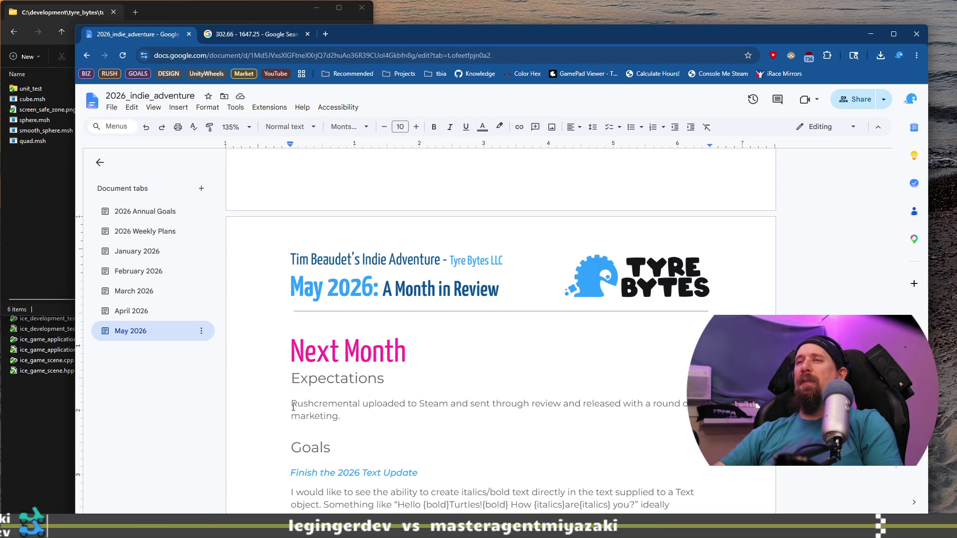
# Step: Replace the Rushcremental expectation with 'Have a prototype ready to pitch to a publisher.'
pyautogui.moveTo(293, 407); pyautogui.dragTo(341, 417)
pyautogui.scroll(-3, 463, 285)
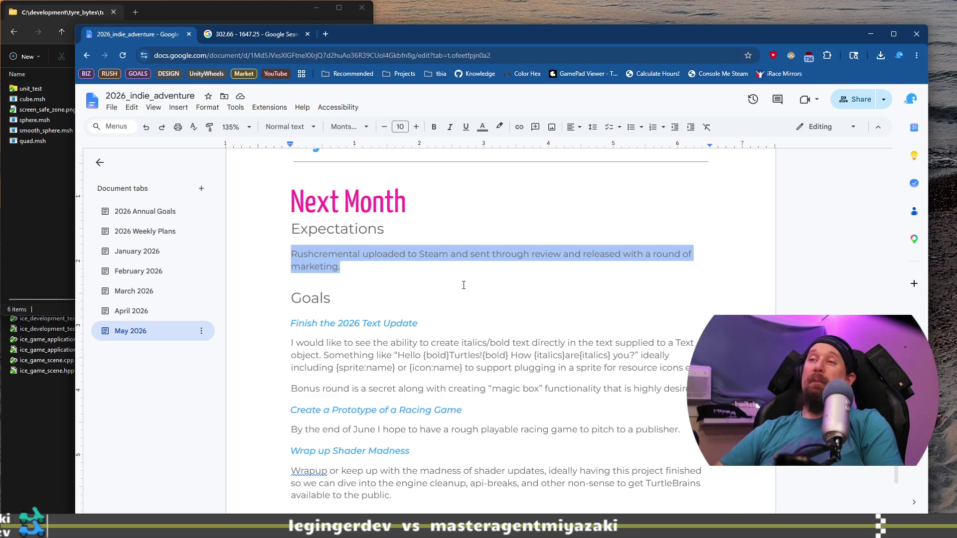
pyautogui.write('Have a prototype')
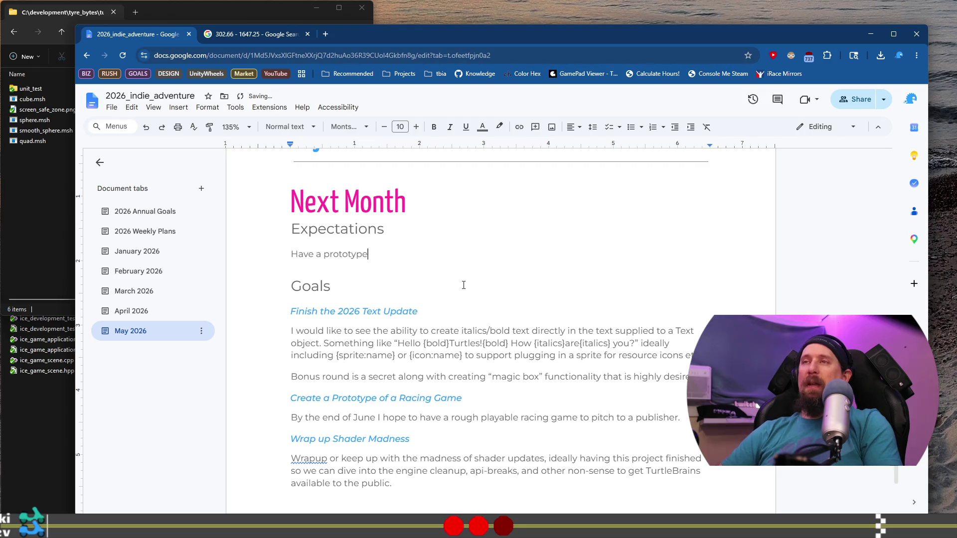
pyautogui.write(' ready to pitch')
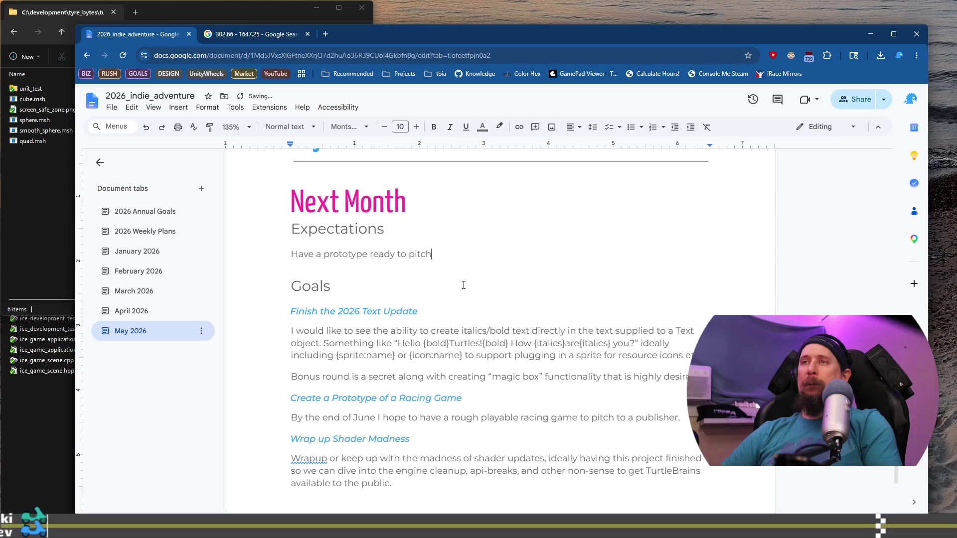
pyautogui.write(' to a publishe')
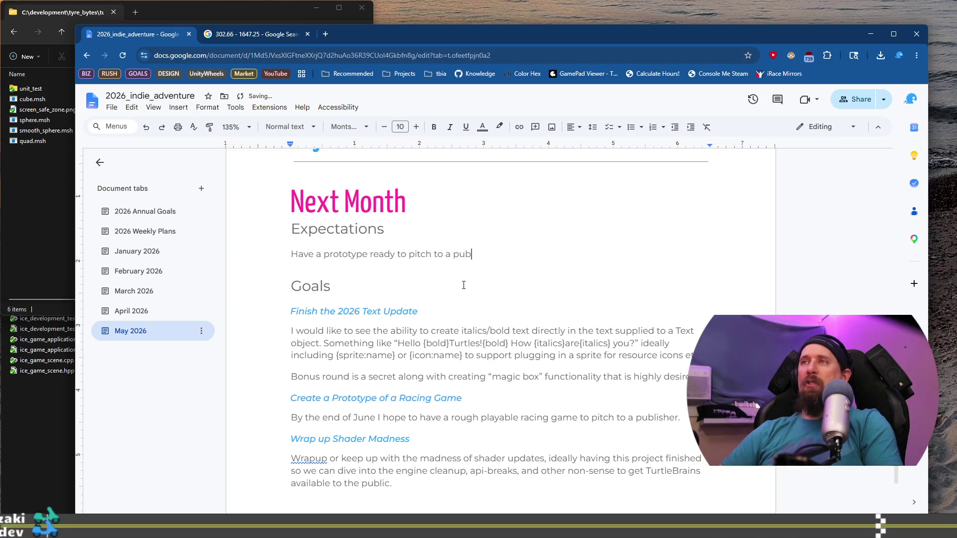
pyautogui.write('r, prob')
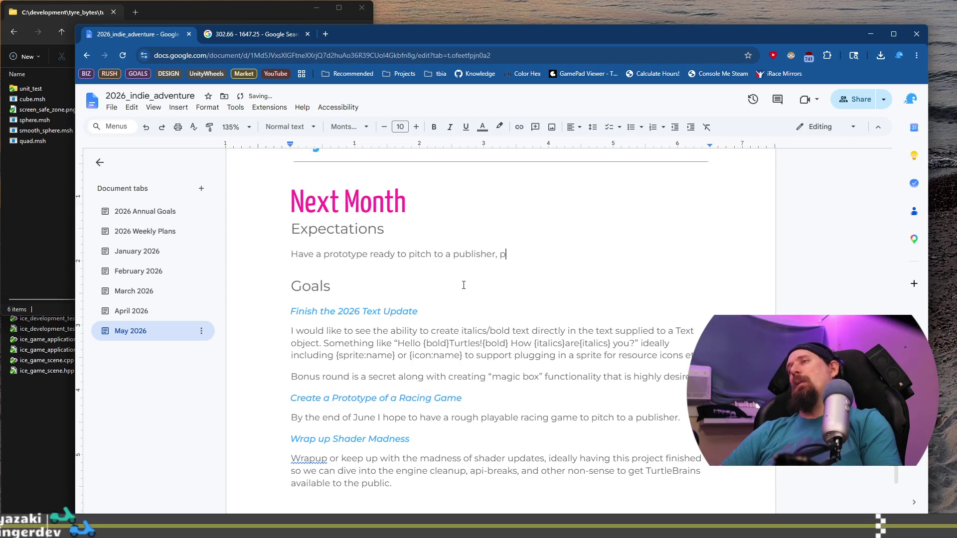
pyautogui.write('ably')
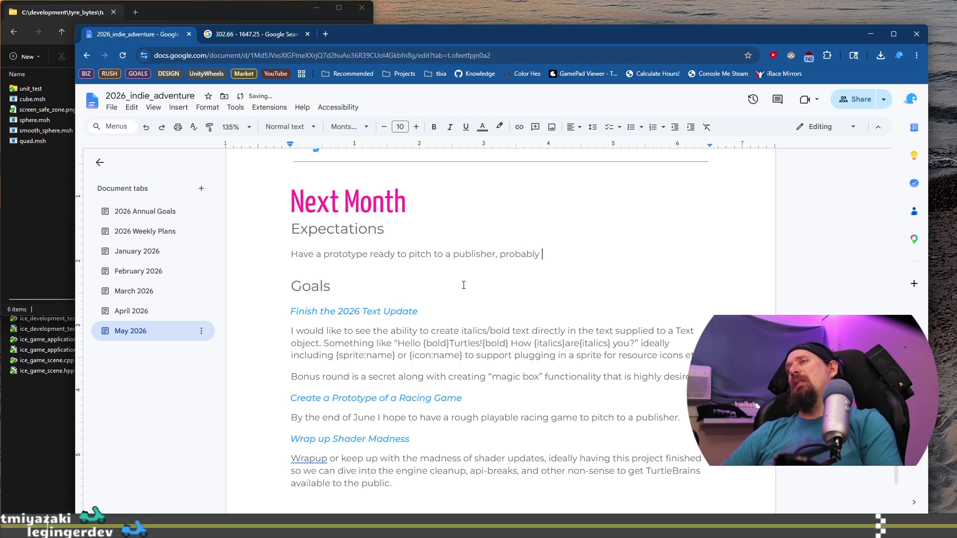
pyautogui.press('BackSpace')
pyautogui.press('BackSpace')
pyautogui.press('BackSpace')
pyautogui.write('.')
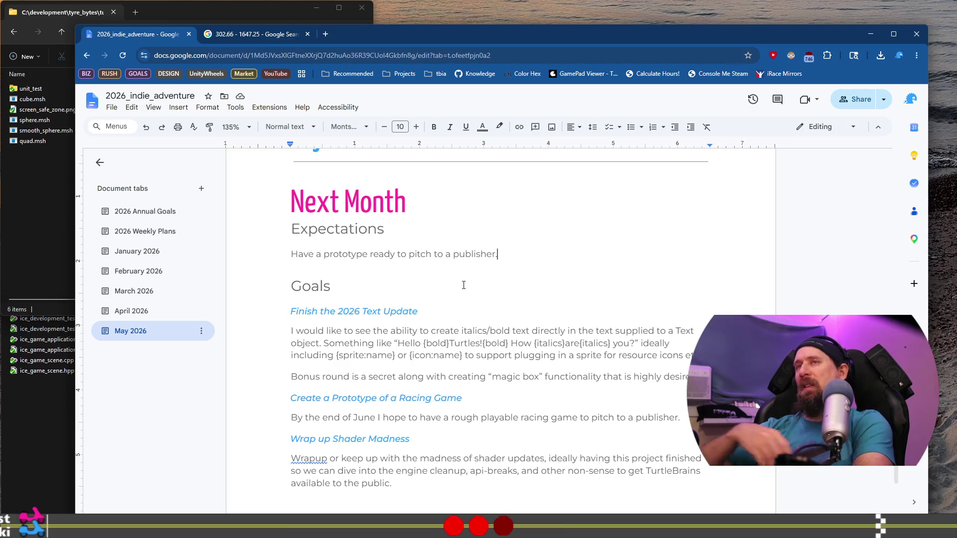
pyautogui.scroll(-15, 463, 285)
# Step: Delete the blank lines after the Shader Madness paragraph so the goals end at 'public.'
pyautogui.scroll(8, 464, 285)
pyautogui.scroll(4, 463, 285)
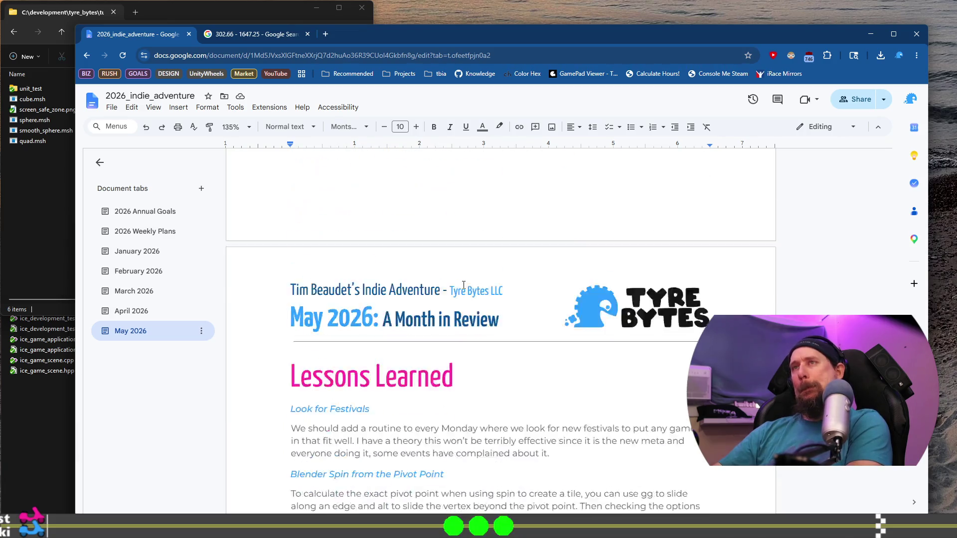
pyautogui.scroll(-15, 463, 284)
pyautogui.scroll(5, 460, 278)
pyautogui.scroll(-6, 459, 278)
pyautogui.scroll(6, 460, 278)
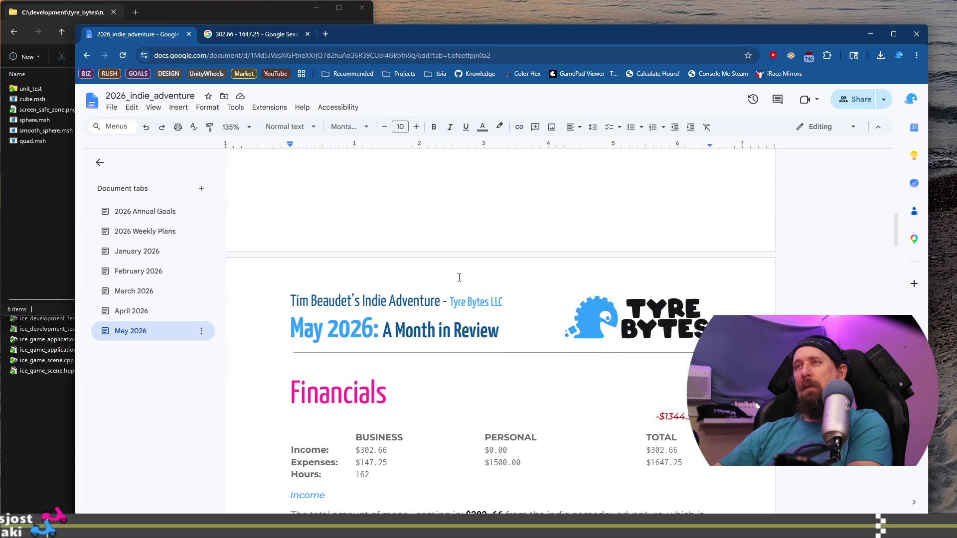
pyautogui.scroll(-20, 459, 278)
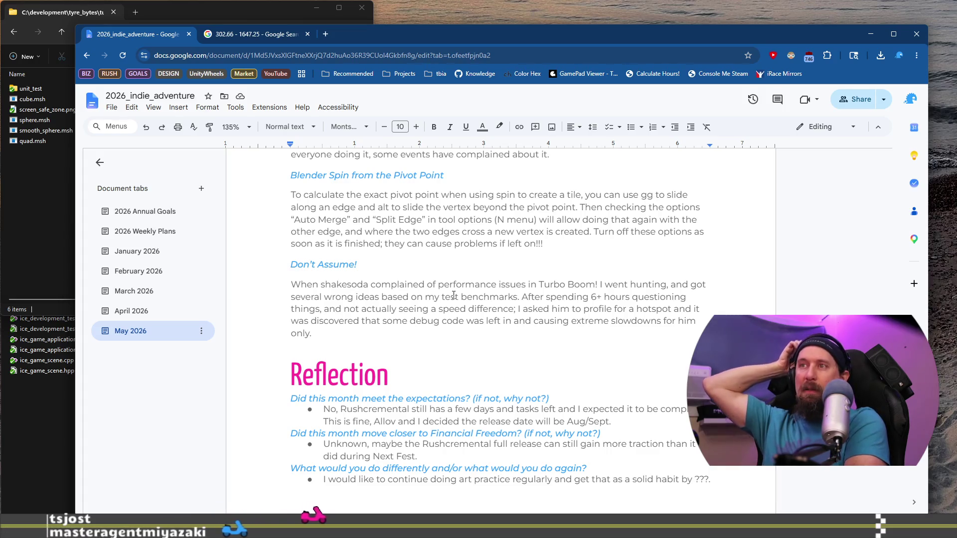
pyautogui.scroll(-4, 454, 295)
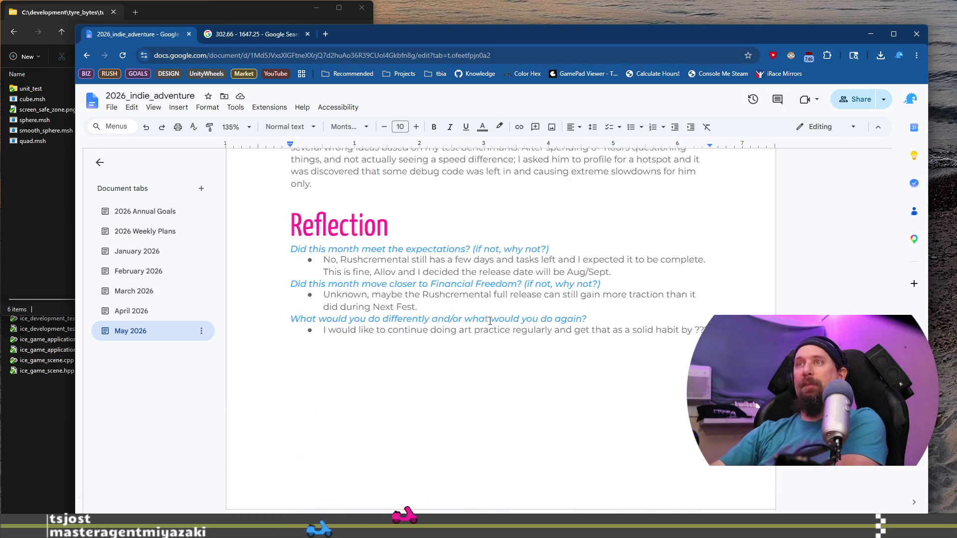
pyautogui.click(510, 279)
pyautogui.scroll(-6, 501, 359)
pyautogui.click(498, 374)
pyautogui.scroll(-4, 500, 398)
pyautogui.click(505, 420)
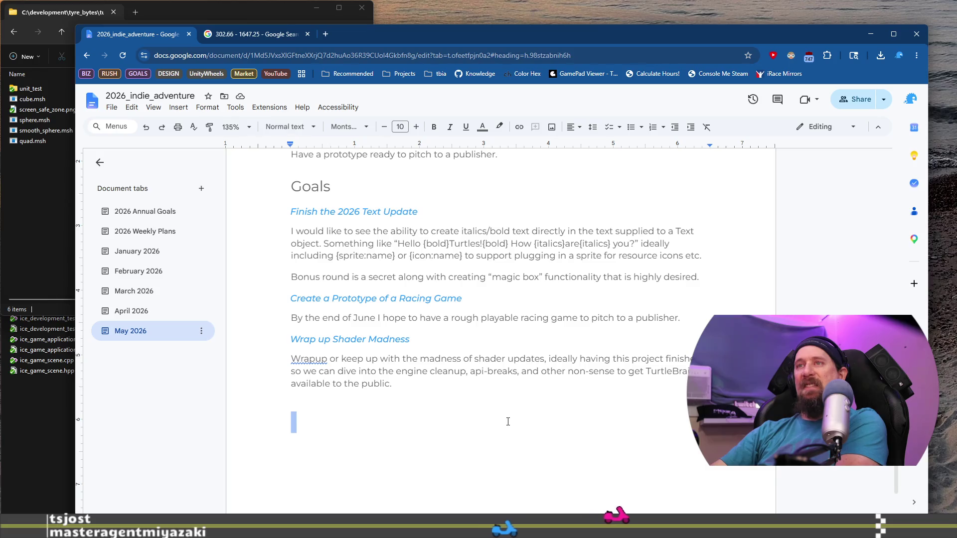
pyautogui.scroll(-4, 379, 408)
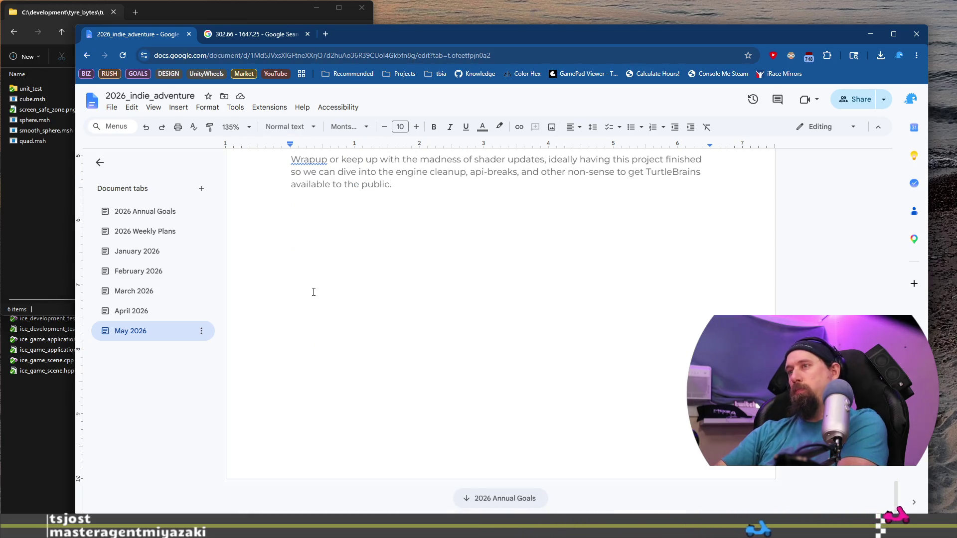
pyautogui.press('BackSpace')
pyautogui.press('BackSpace')
pyautogui.press('BackSpace')
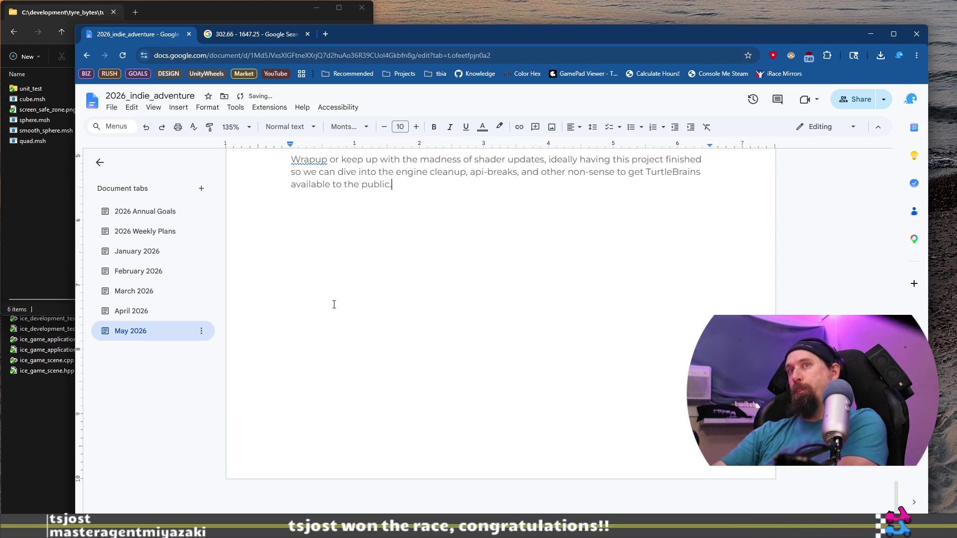
pyautogui.scroll(7, 479, 379)
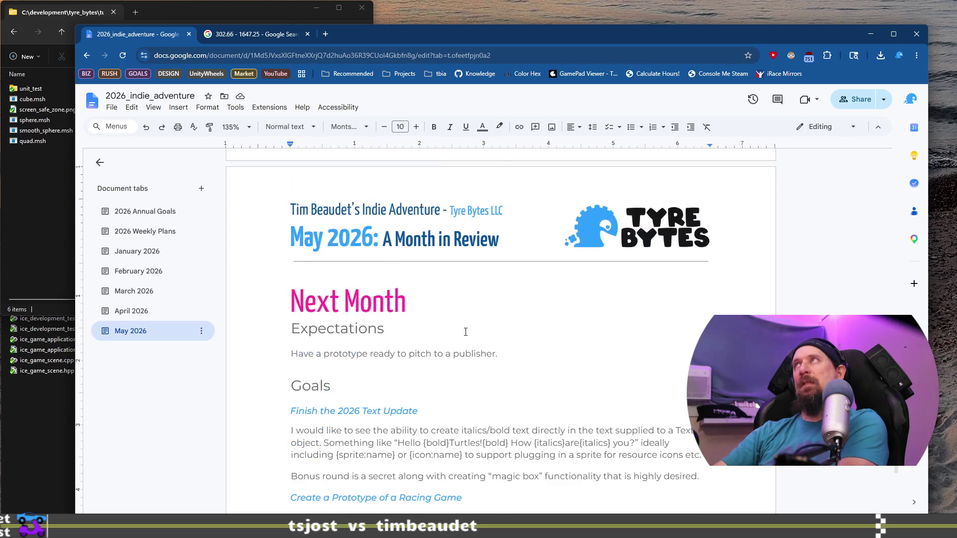
pyautogui.scroll(-8, 466, 332)
pyautogui.scroll(6, 465, 332)
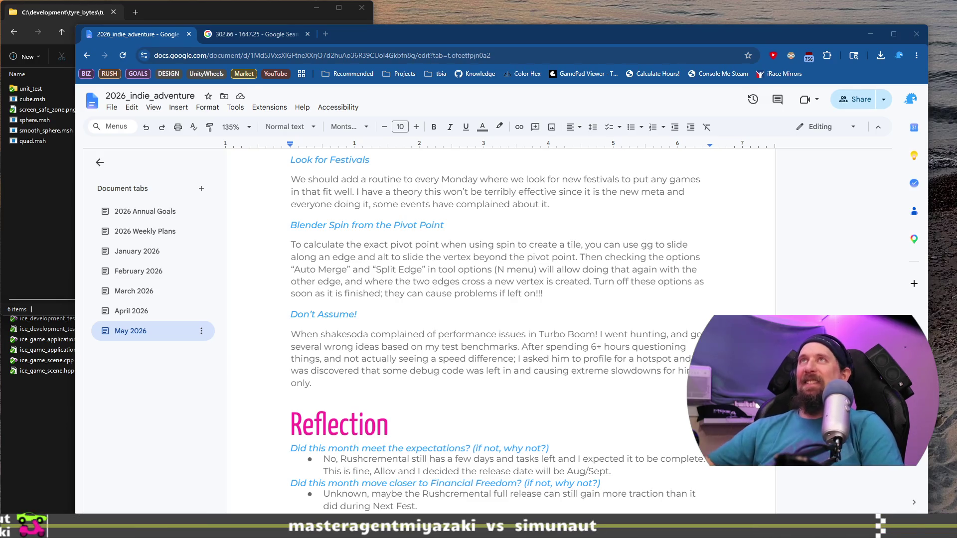
pyautogui.moveTo(706, 34); pyautogui.dragTo(712, 28)
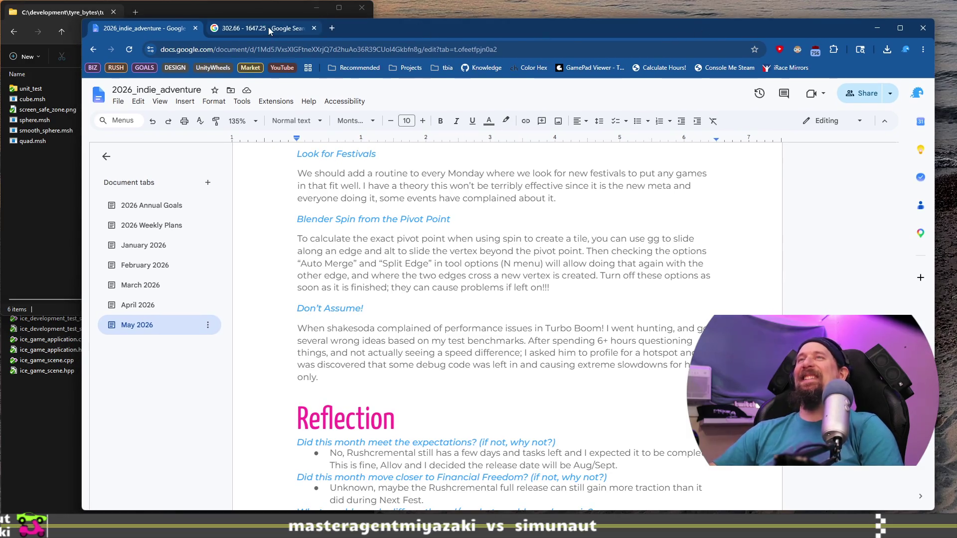
# Step: Switch to the '302.66 - 1647.25' calculator search tab and close it
pyautogui.click(270, 30)
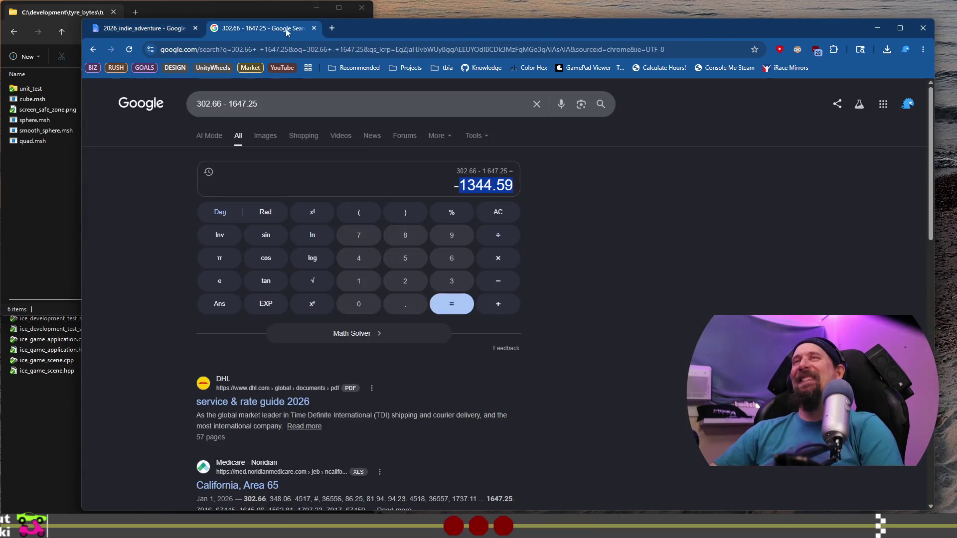
pyautogui.click(314, 28)
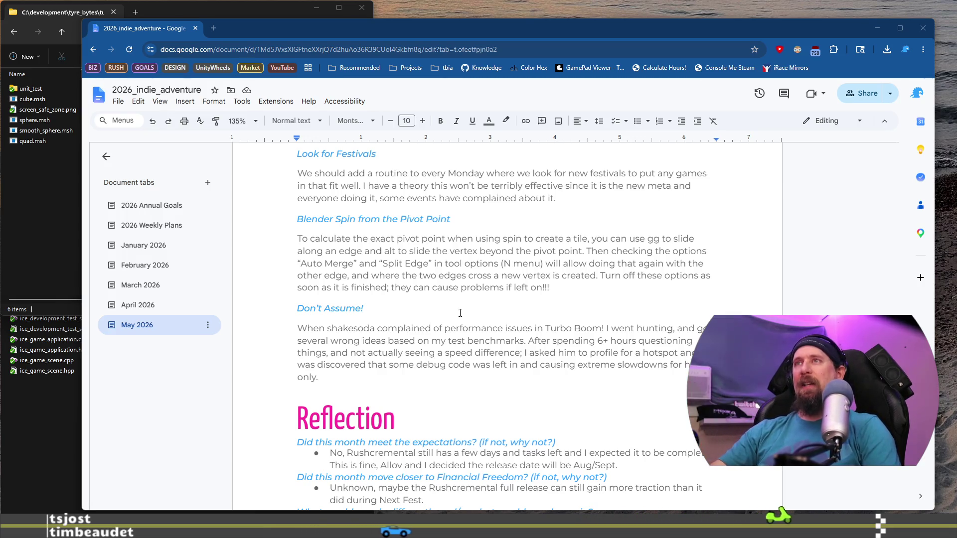
pyautogui.scroll(5, 463, 309)
pyautogui.scroll(5, 463, 308)
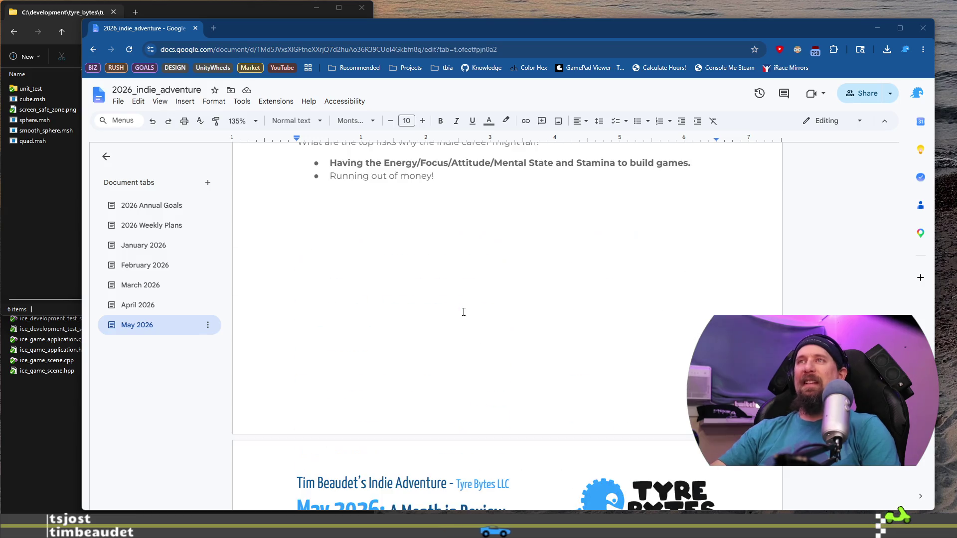
pyautogui.scroll(2, 464, 312)
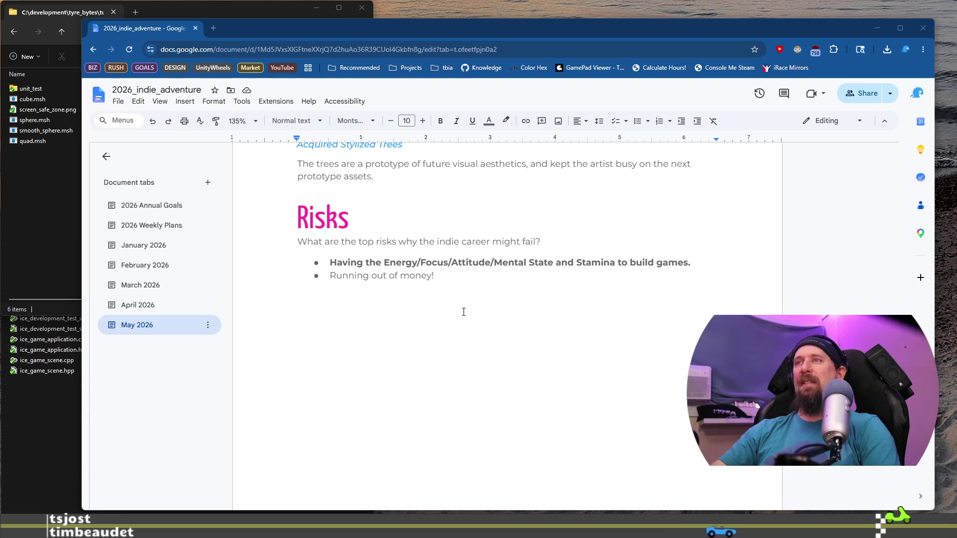
pyautogui.scroll(2, 463, 312)
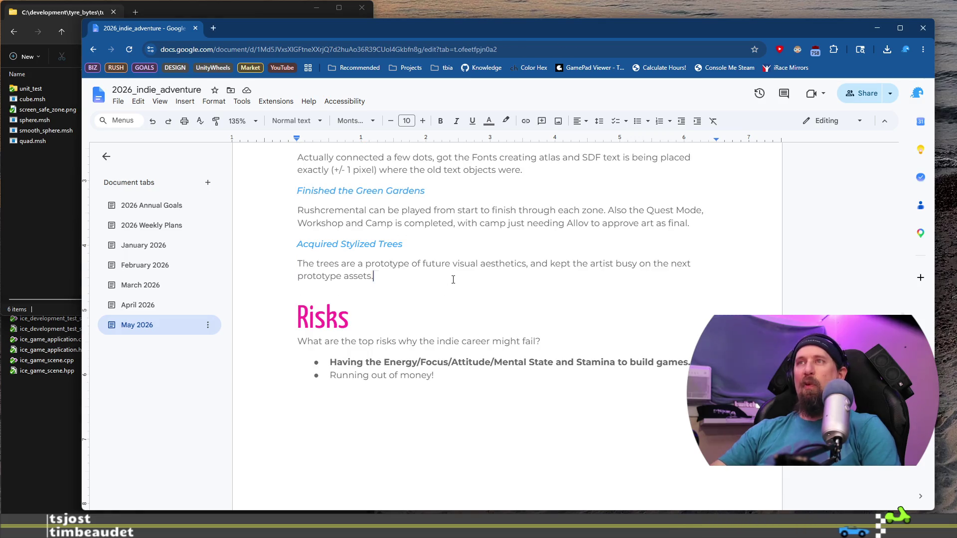
pyautogui.scroll(7, 453, 288)
pyautogui.scroll(20, 453, 289)
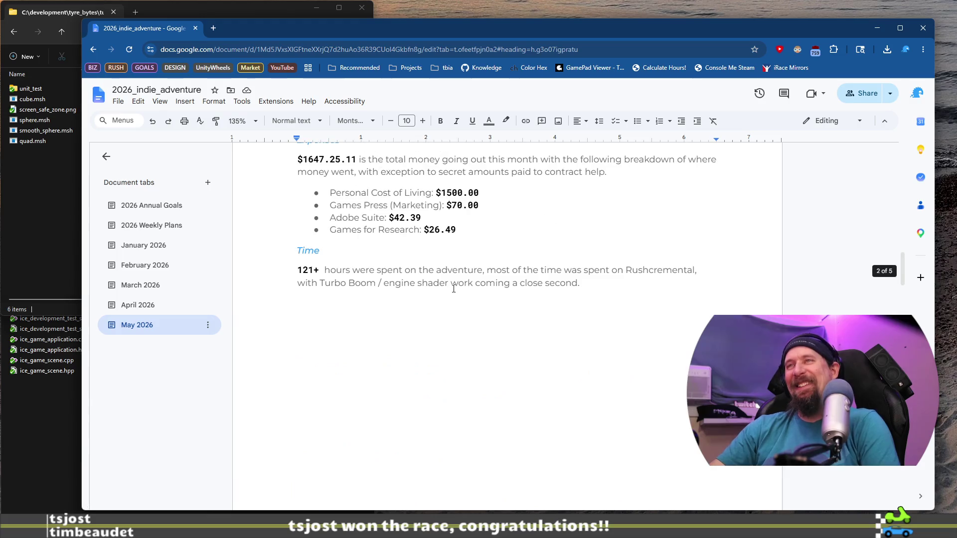
pyautogui.scroll(-2, 453, 288)
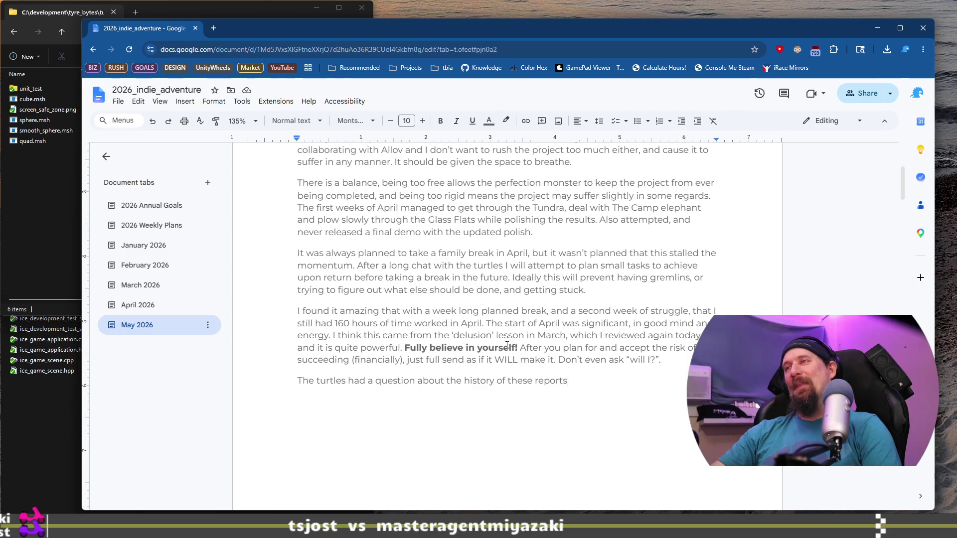
pyautogui.moveTo(474, 349); pyautogui.dragTo(639, 358)
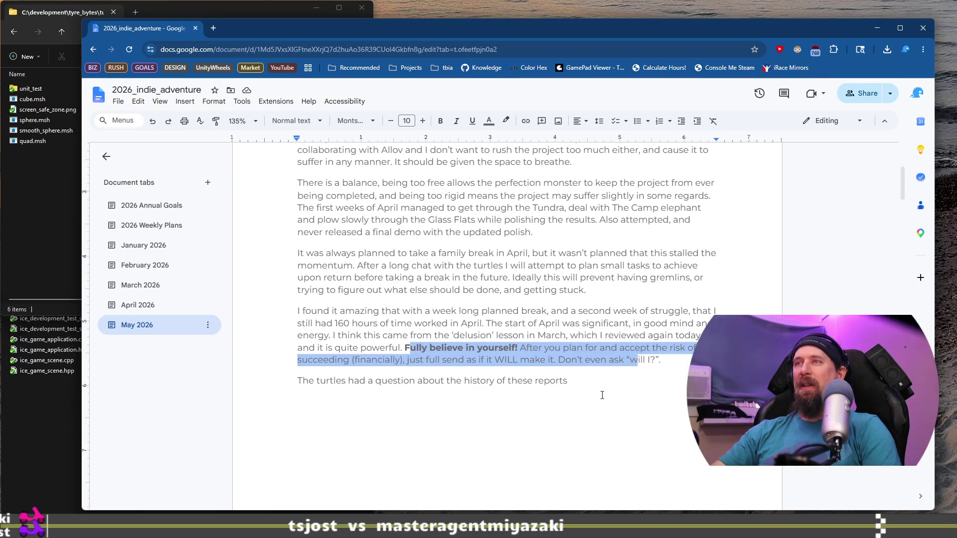
pyautogui.scroll(1, 602, 395)
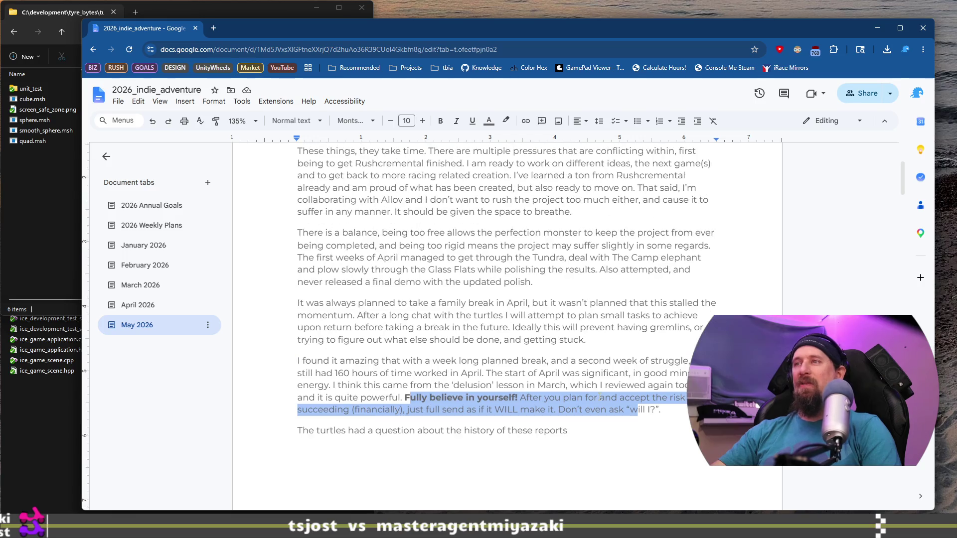
pyautogui.click(564, 429)
pyautogui.scroll(2, 537, 399)
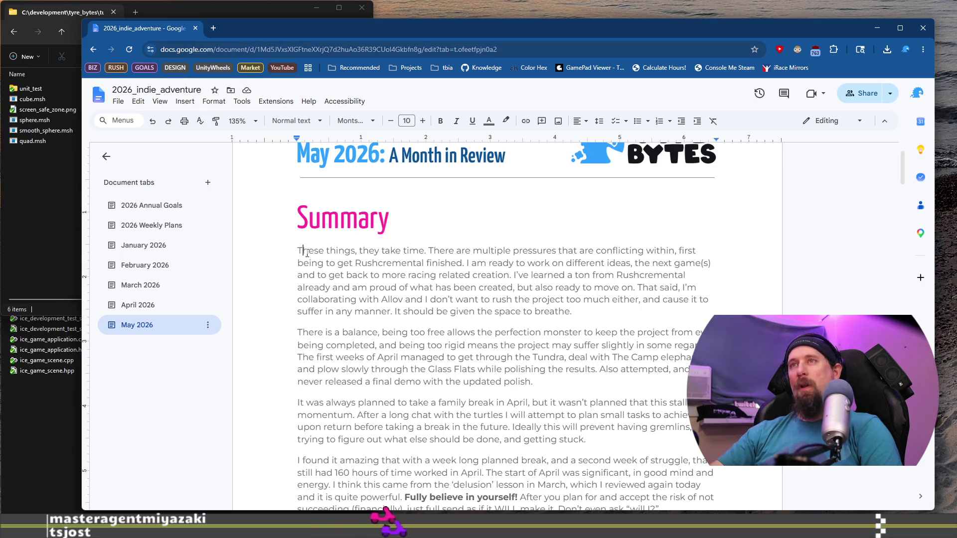
pyautogui.scroll(-4, 434, 330)
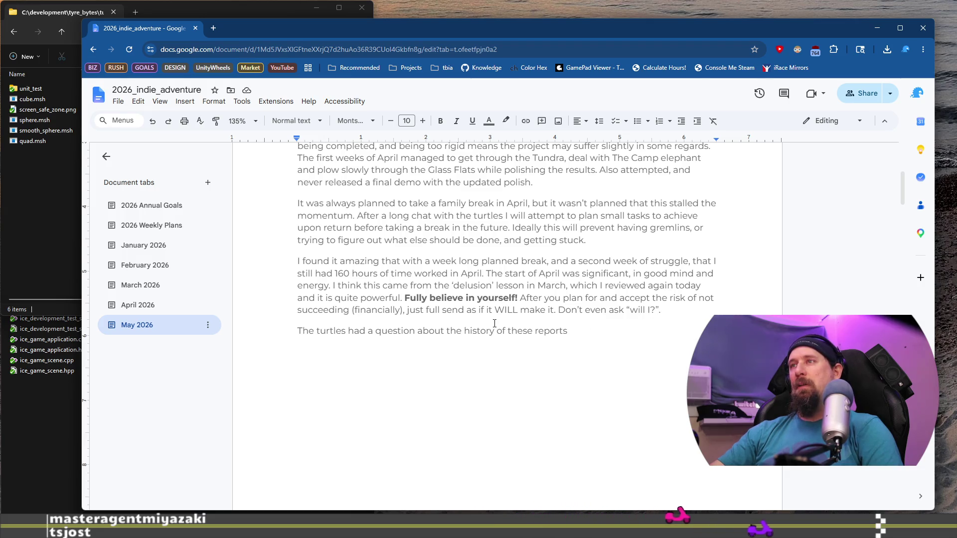
pyautogui.keyDown('shift'); pyautogui.click(575, 331); pyautogui.keyUp('shift')
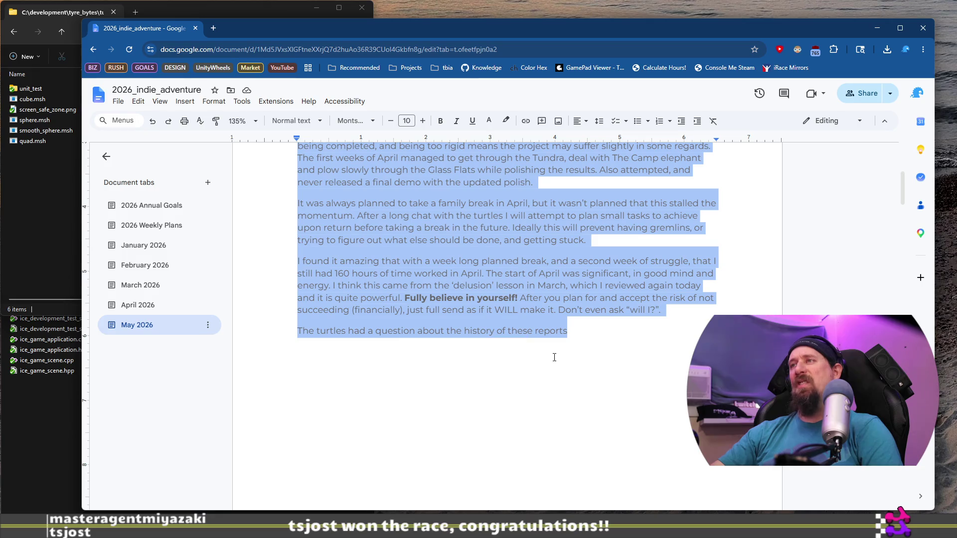
# Step: Move the 'lights in turbo boom' Twitch clip tab to sit after the document tab
pyautogui.scroll(3, 561, 342)
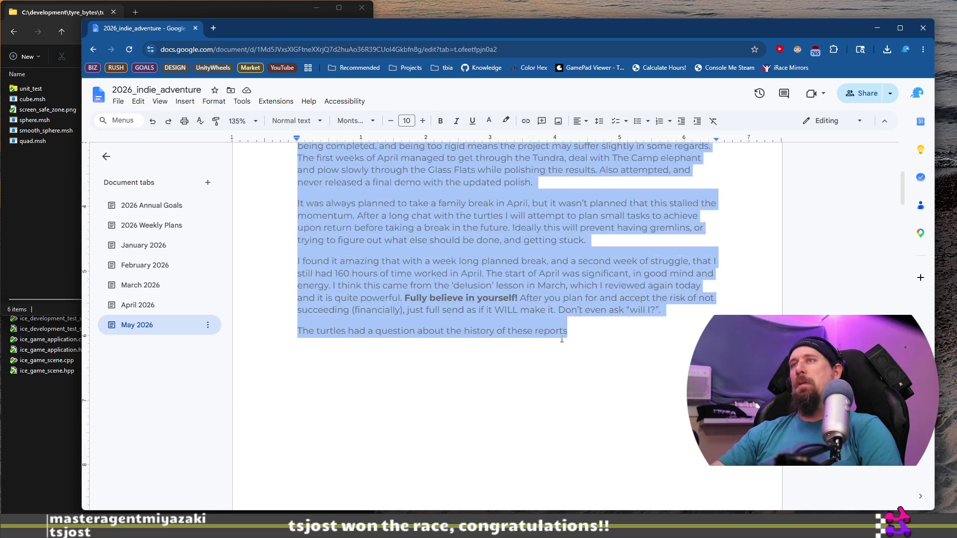
pyautogui.scroll(2, 561, 354)
pyautogui.scroll(-4, 560, 359)
pyautogui.scroll(1, 557, 364)
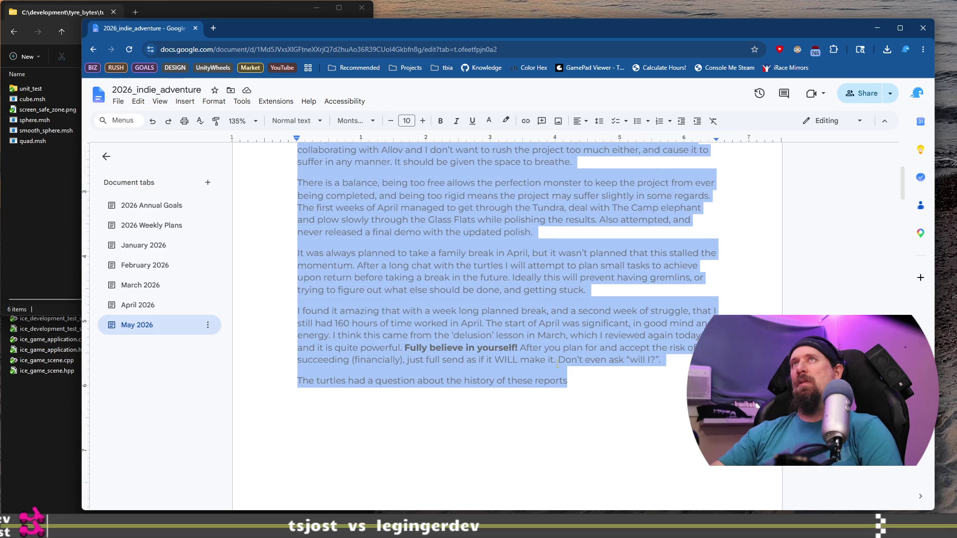
pyautogui.scroll(2, 550, 384)
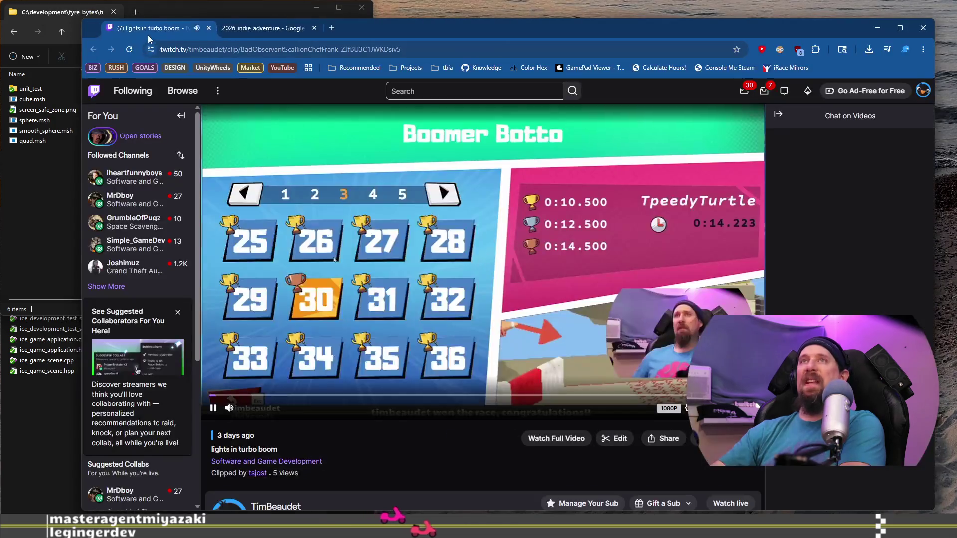
pyautogui.moveTo(148, 35); pyautogui.dragTo(242, 29)
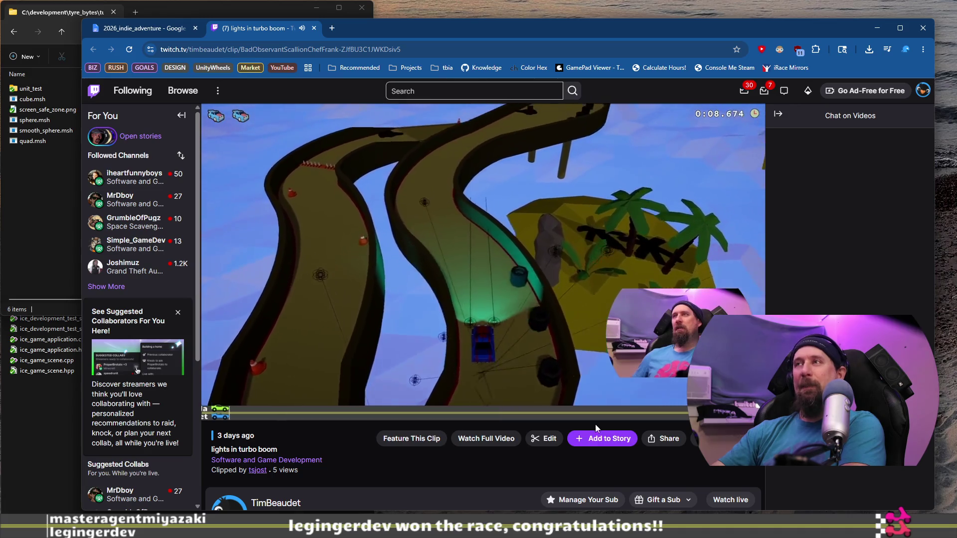
# Step: Close the 'lights in turbo boom' Twitch clip tab to return to 2026_indie_adventure
pyautogui.moveTo(591, 373)
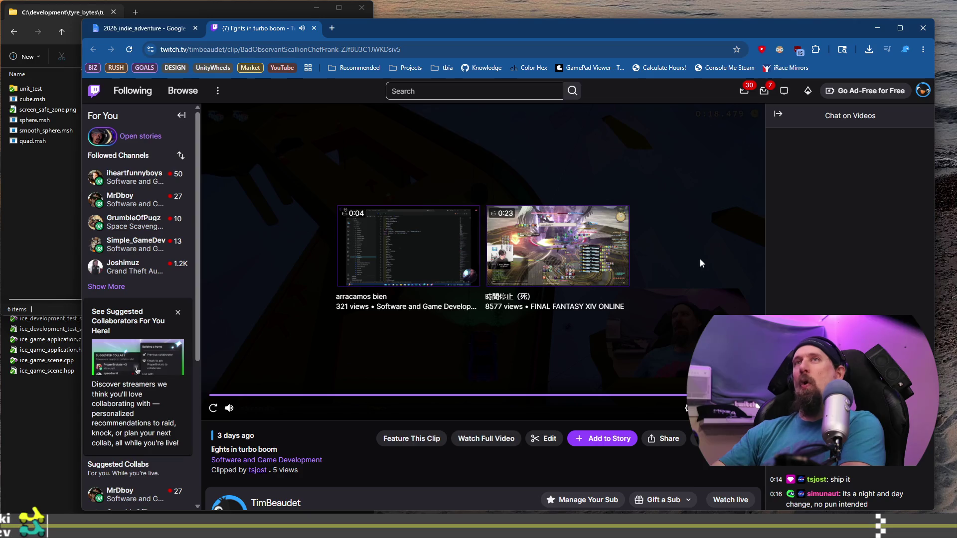
pyautogui.click(315, 29)
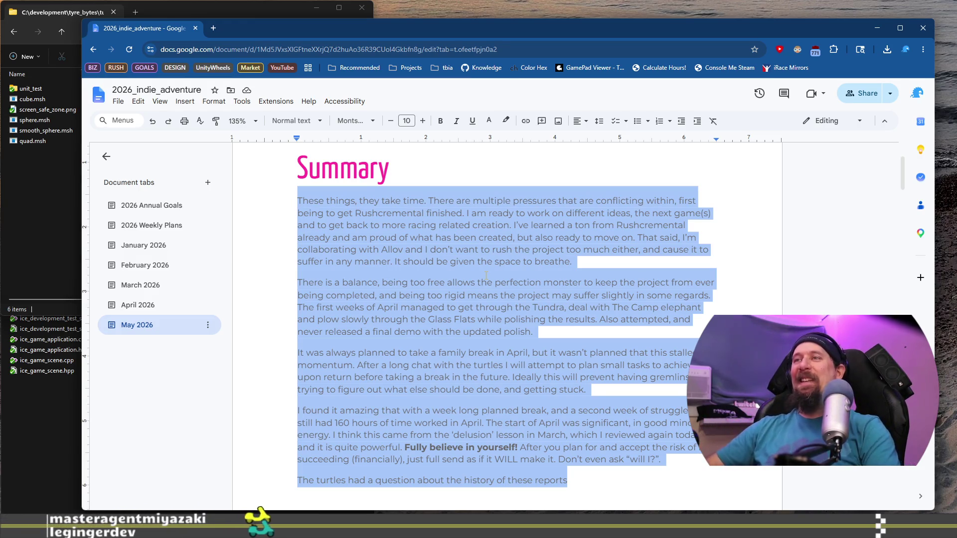
# Step: Open the May 2026 Summary with 'May was an interesting month, slow going,' and delete the old paragraphs
pyautogui.click(440, 200)
pyautogui.click(512, 171)
pyautogui.press('Return')
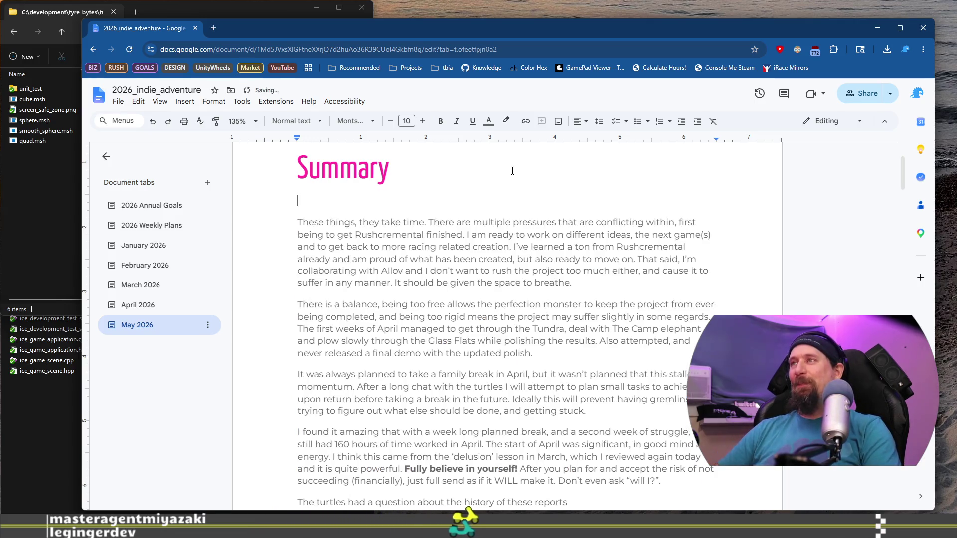
pyautogui.write('May was a')
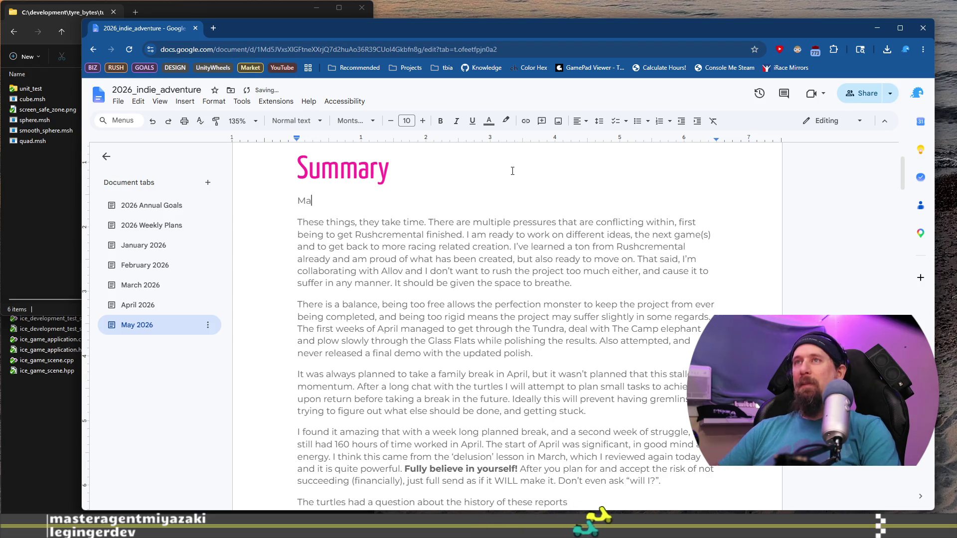
pyautogui.write('n intere')
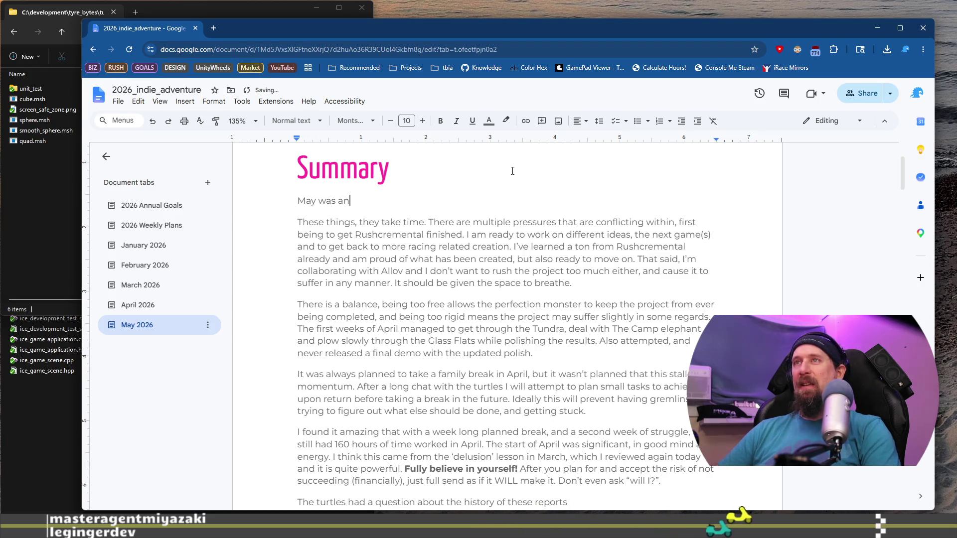
pyautogui.write('sting month, slow going,')
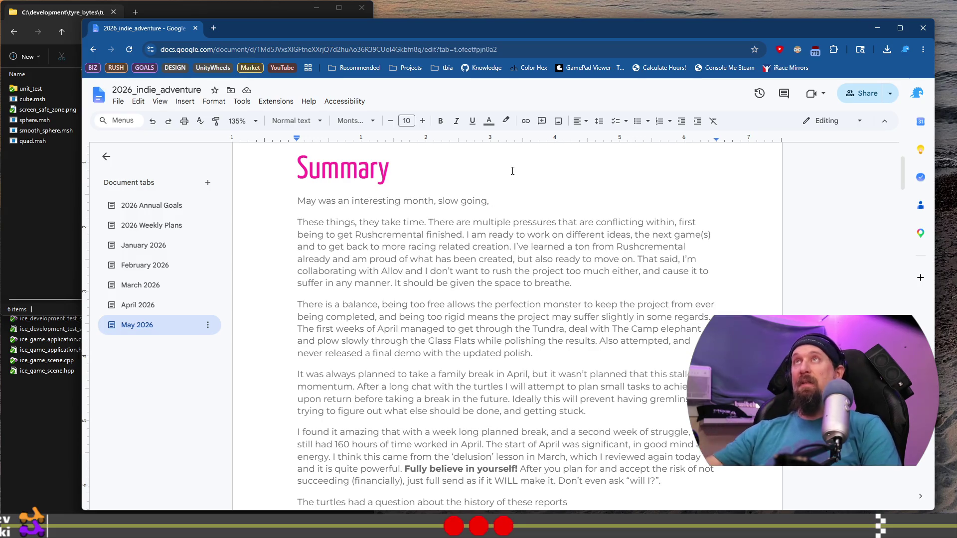
pyautogui.scroll(-3, 581, 321)
pyautogui.hotkey('shift', 'Up')
pyautogui.hotkey('shift', 'Up')
pyautogui.hotkey('shift', 'Up')
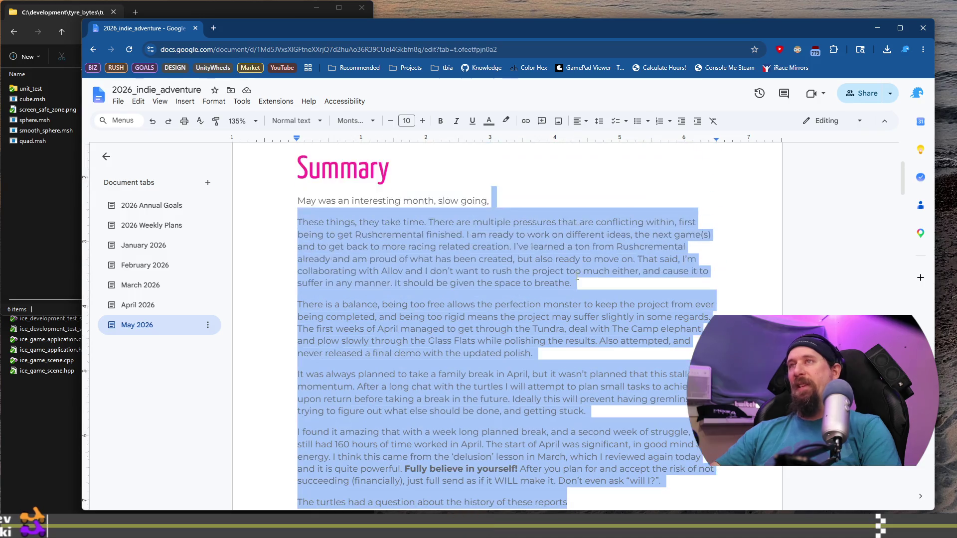
pyautogui.press('Delete')
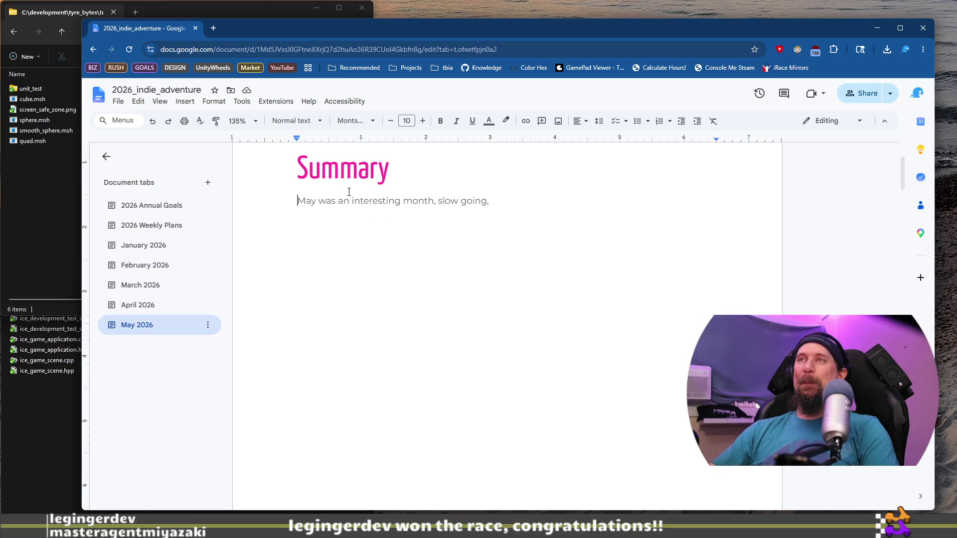
pyautogui.tripleClick(397, 188)
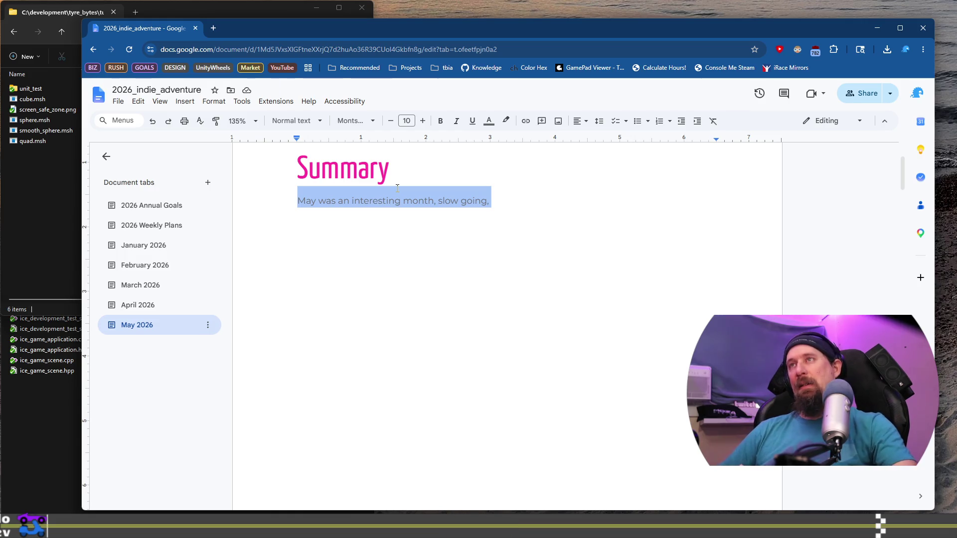
# Step: Replace the comma after 'slow going' and continue with the release delay due to Next Fest and Sales
pyautogui.press('Left')
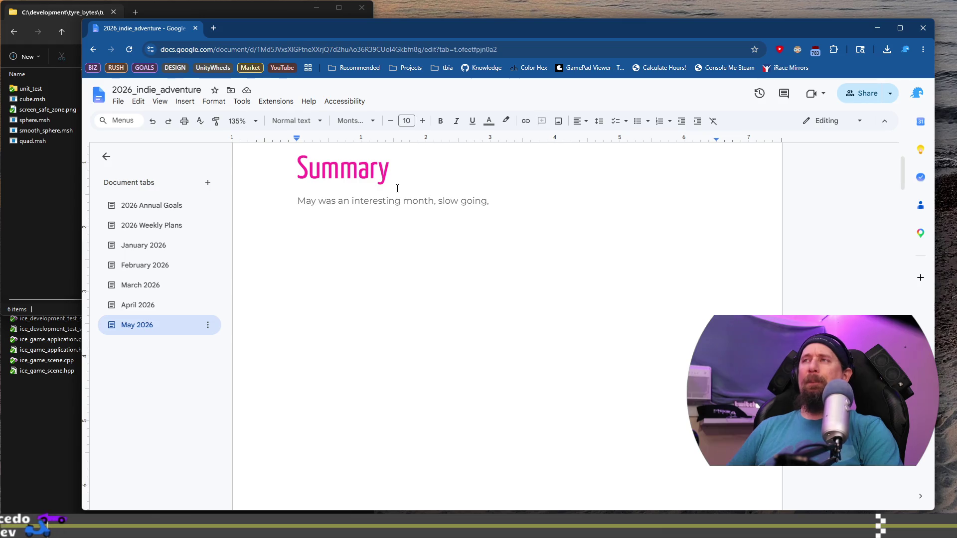
pyautogui.hotkey('ctrl', 'shift', 'Left')
pyautogui.press('Right')
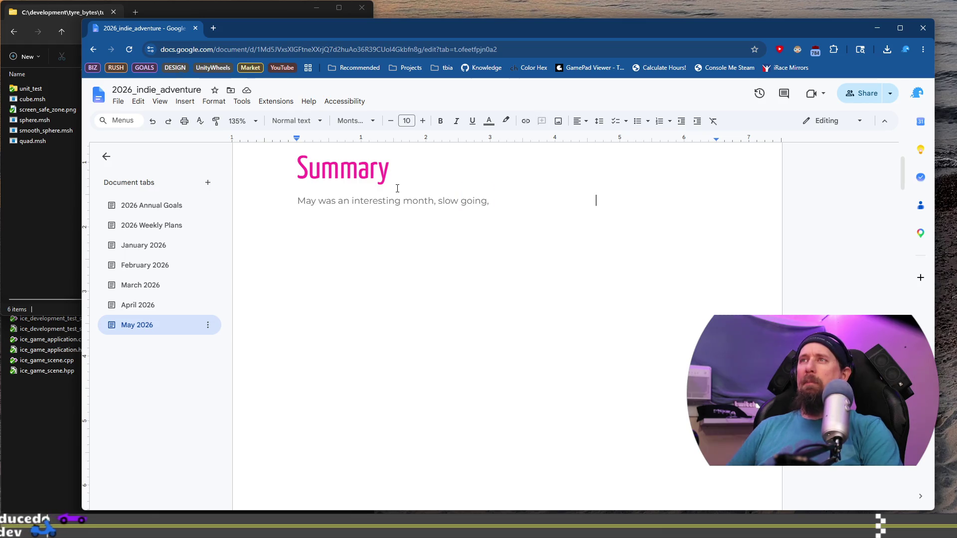
pyautogui.press('BackSpace')
pyautogui.press('BackSpace')
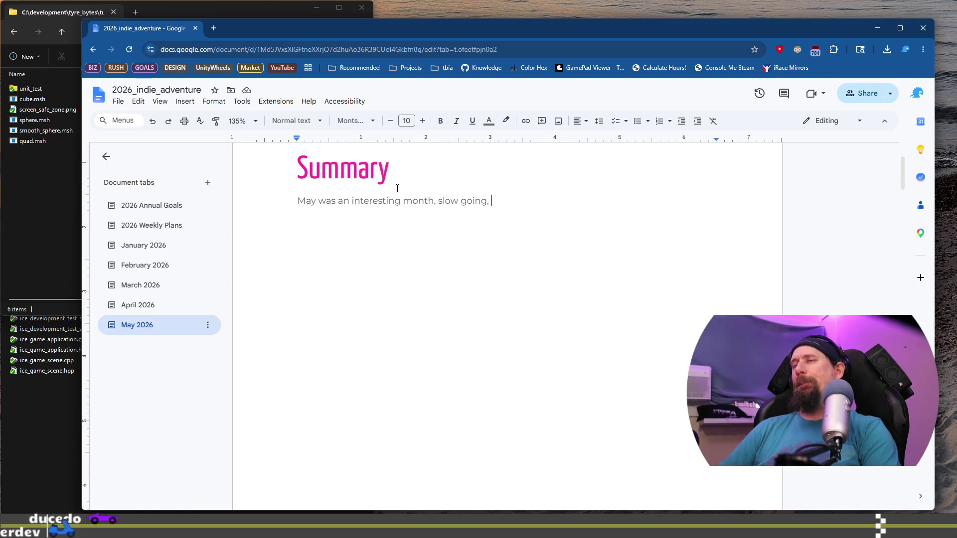
pyautogui.write('.')
pyautogui.hotkey('ctrl', 'Left')
pyautogui.hotkey('ctrl', 'Left')
pyautogui.hotkey('ctrl', 'Left')
pyautogui.hotkey('ctrl', 'Left')
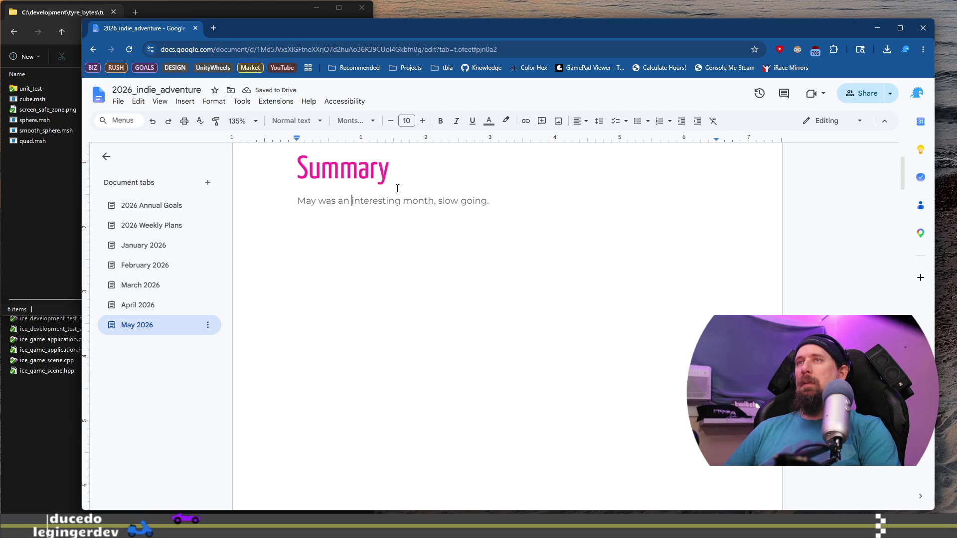
pyautogui.press('BackSpace')
pyautogui.write('but progress')
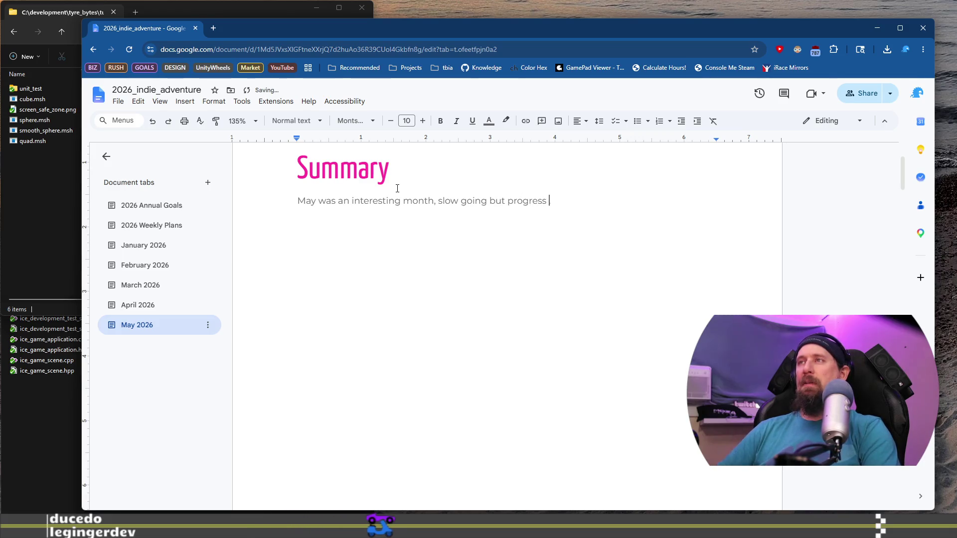
pyautogui.write('A')
pyautogui.write('ow and')
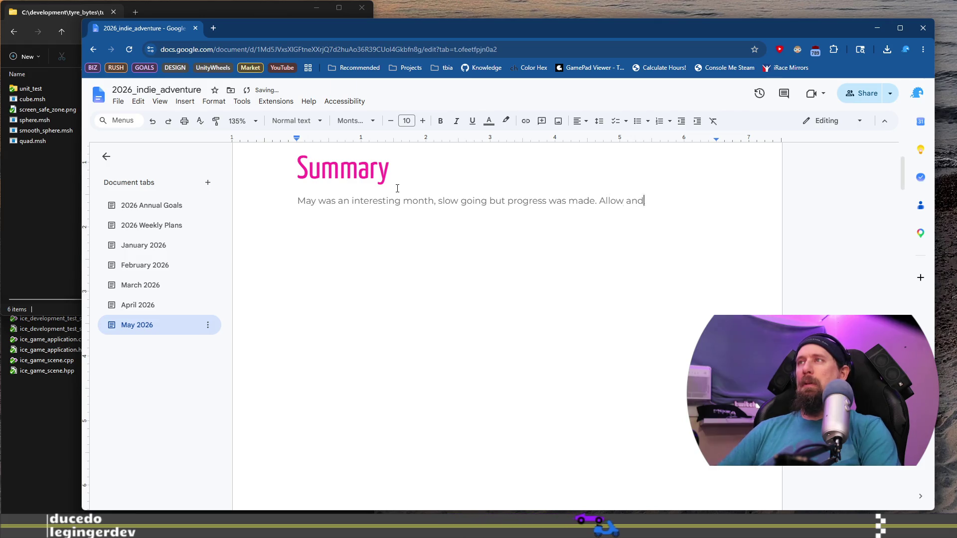
pyautogui.write('w ')
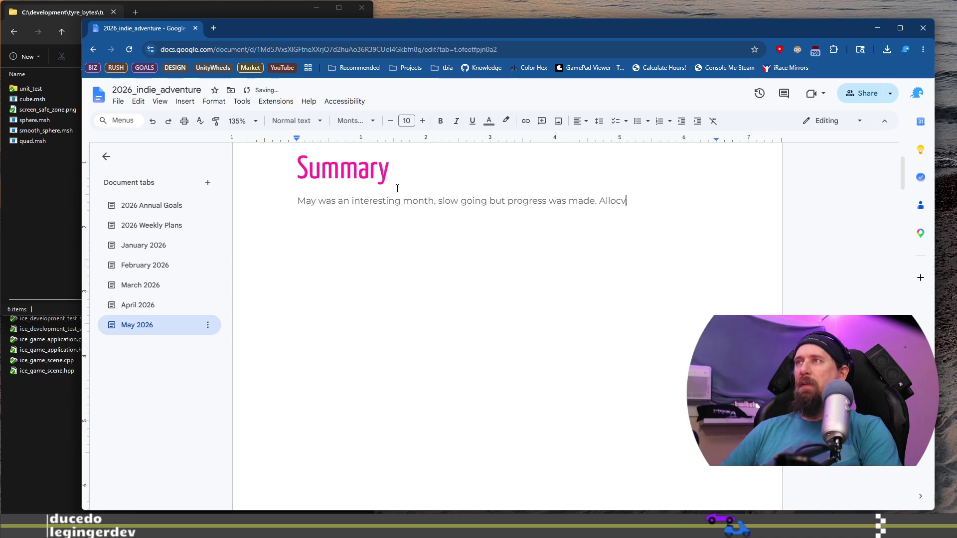
pyautogui.write('.')
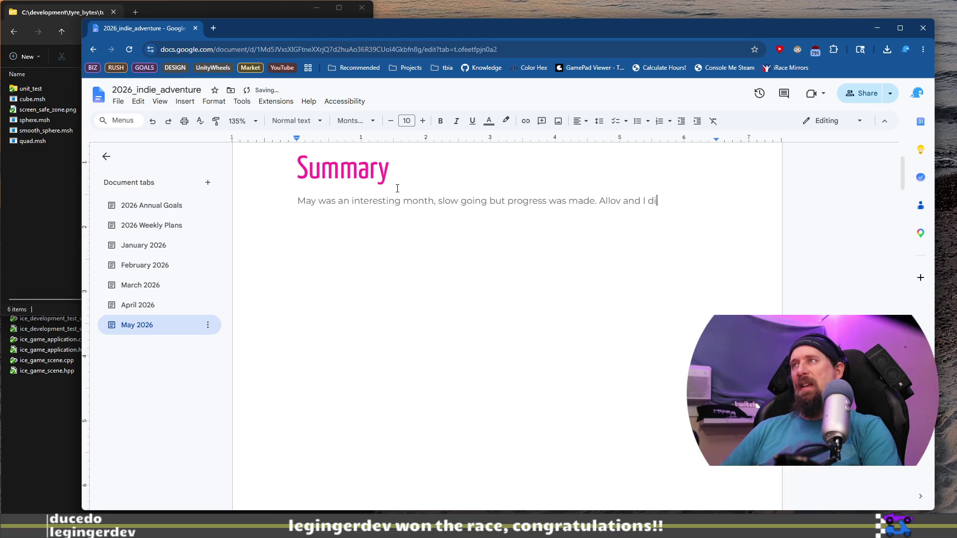
pyautogui.write(' tha')
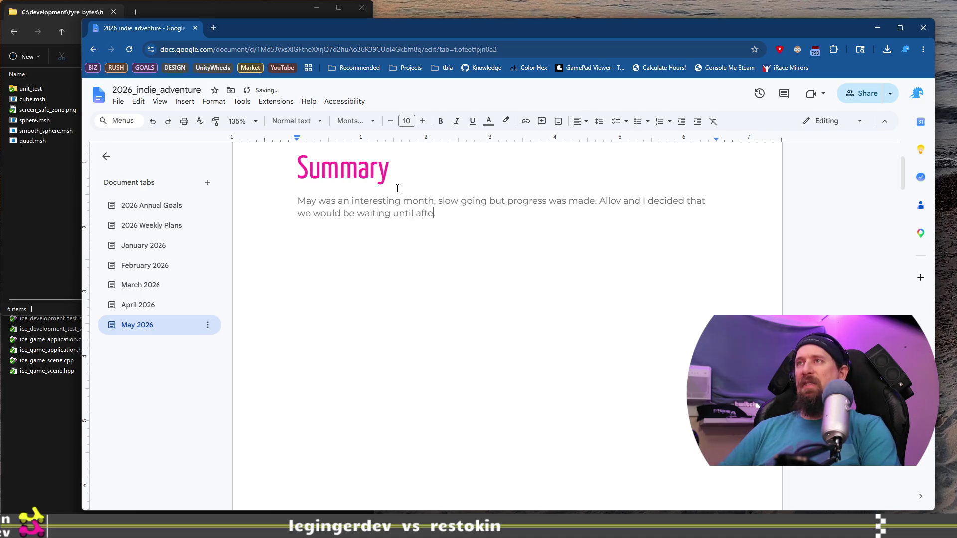
pyautogui.write('r summer to release Rushcremental')
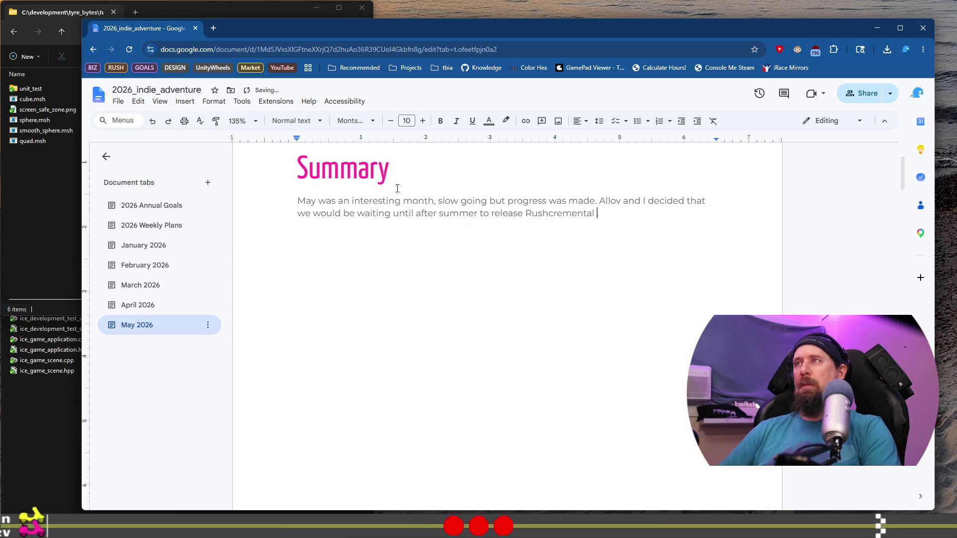
pyautogui.write('due to Next')
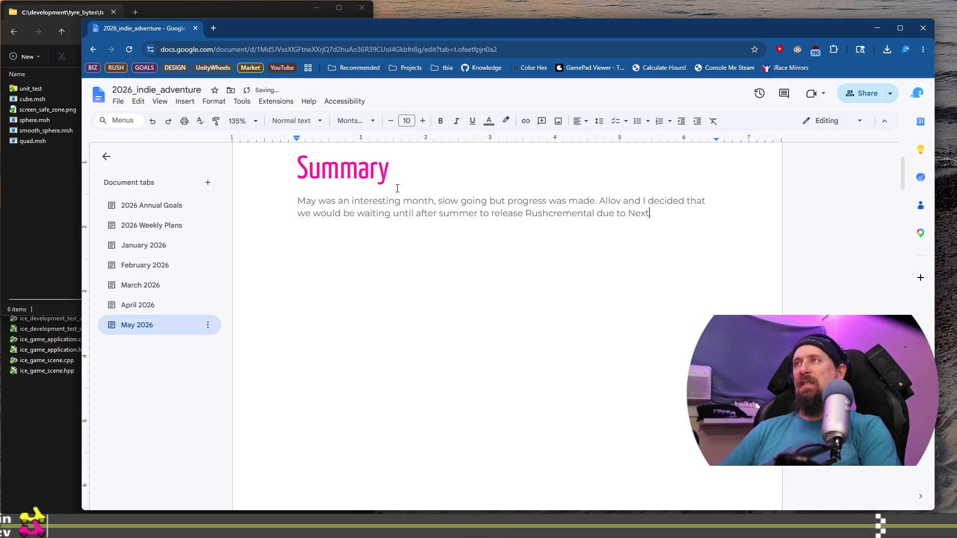
pyautogui.write('r Sales and other ')
pyautogui.write('things')
# Step: Add 'happenings. There are only a few days remaining to call the game wrapped up,' to the Summary
pyautogui.press('BackSpace')
pyautogui.press('BackSpace')
pyautogui.press('BackSpace')
pyautogui.write('happenings. There ar')
pyautogui.write('e only a f')
pyautogui.write('ew days remain')
pyautogui.write('ing to call the ')
pyautogui.write('game wrapped')
pyautogui.write(' up,')
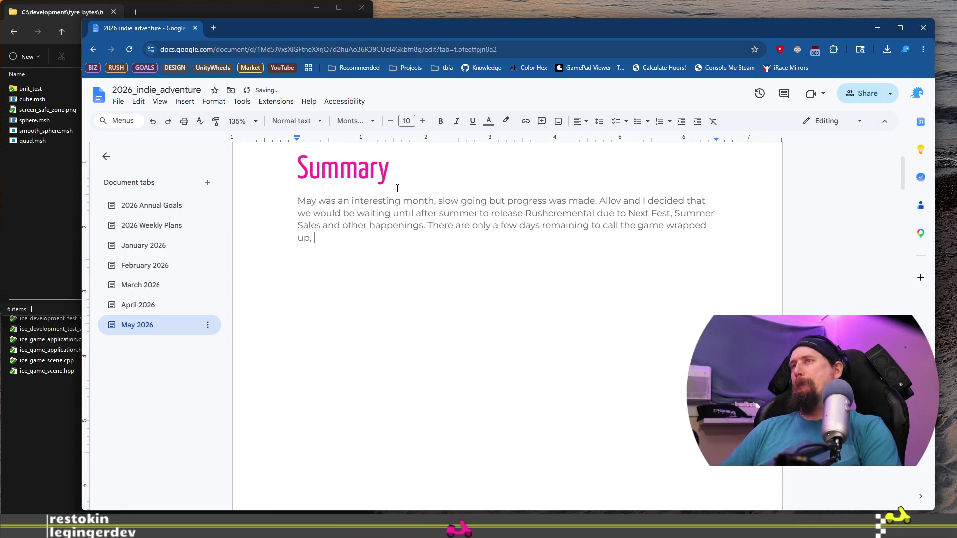
pyautogui.press('BackSpace')
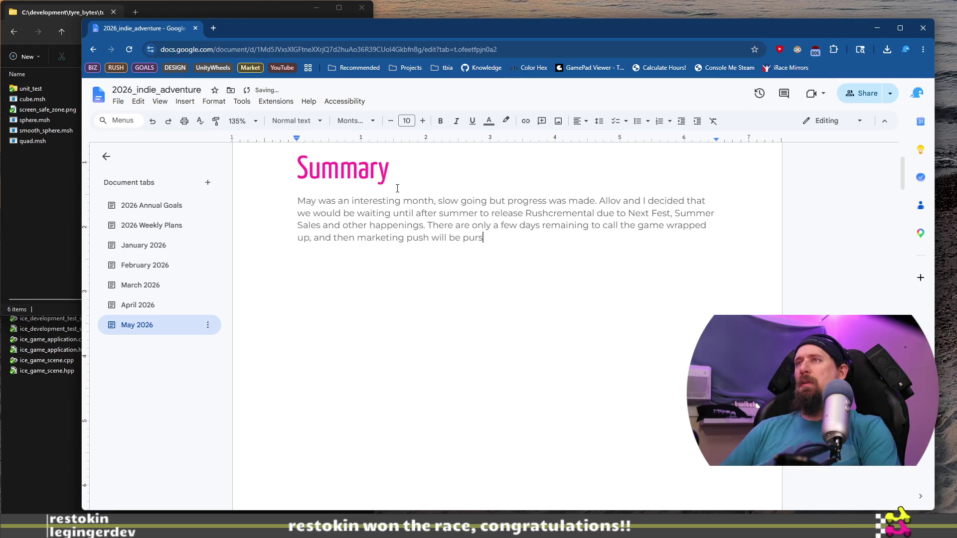
pyautogui.write('ed.')
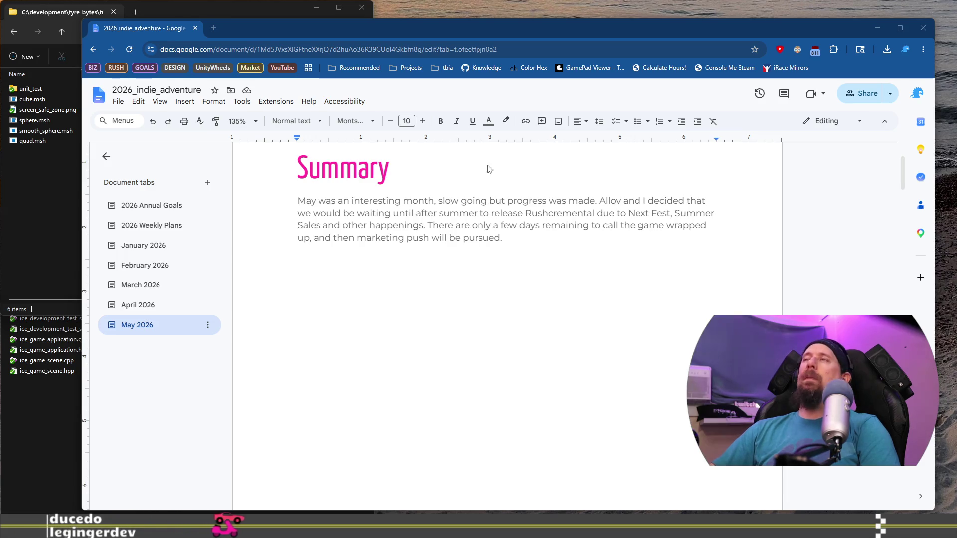
# Step: Append 'I had hoped that it would be wrapped in May, but no need to be under pressure.'
pyautogui.click(565, 244)
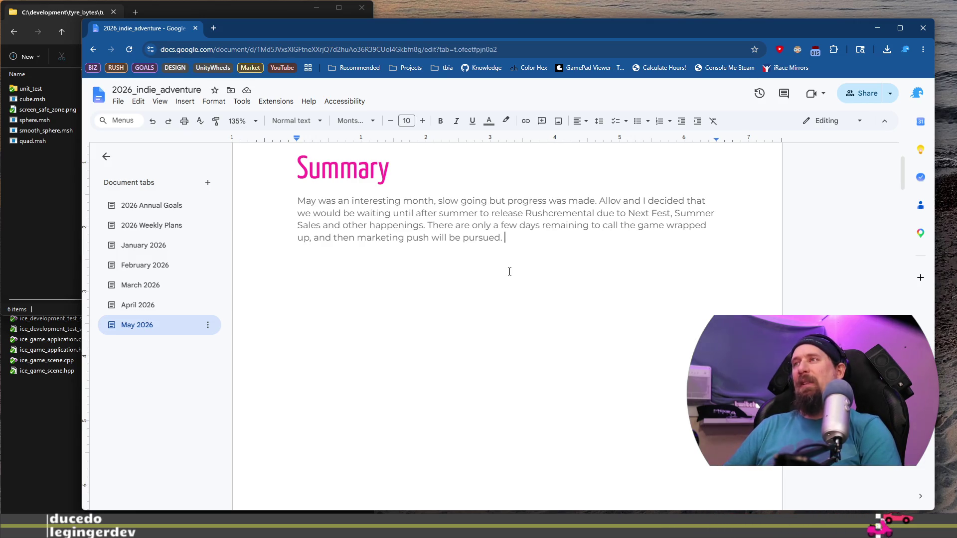
pyautogui.hotkey('shift', 'Up')
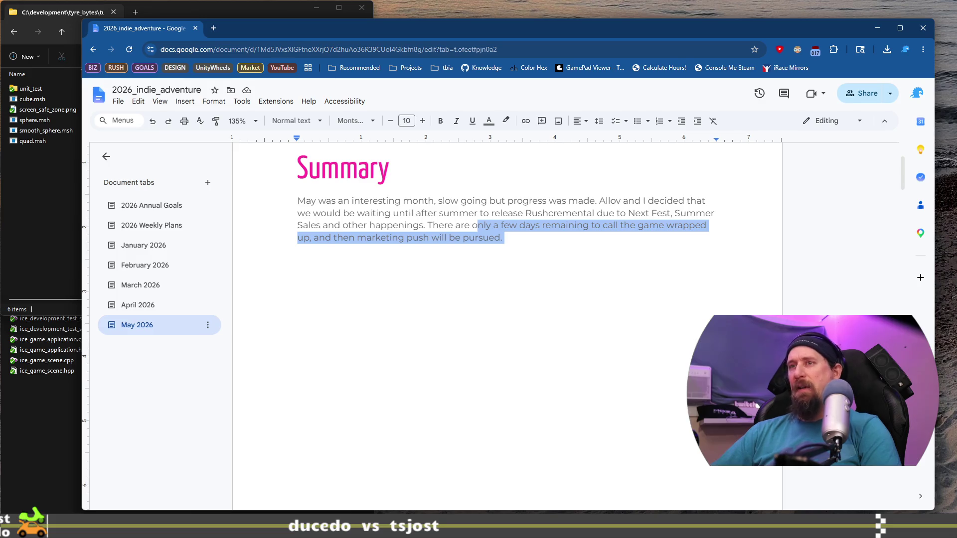
pyautogui.click(427, 222)
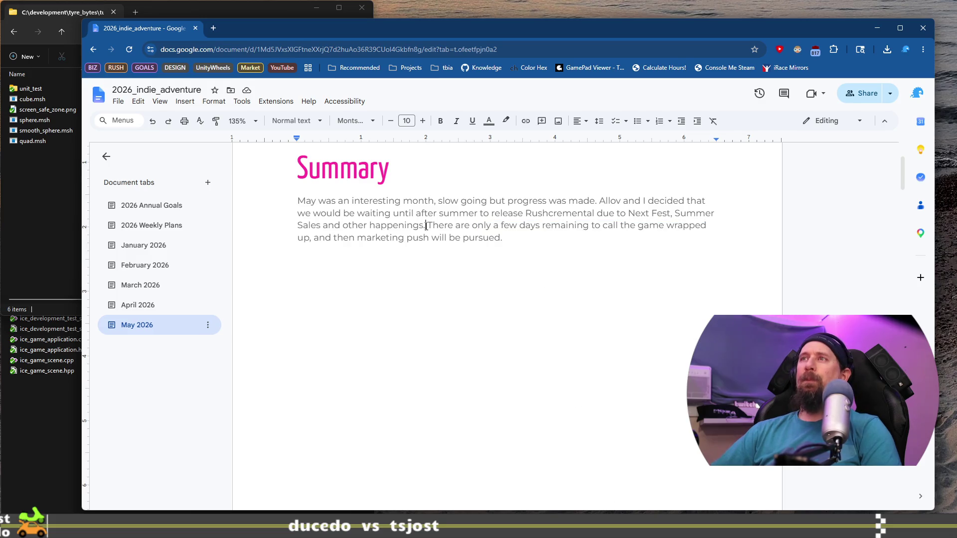
pyautogui.click(509, 238)
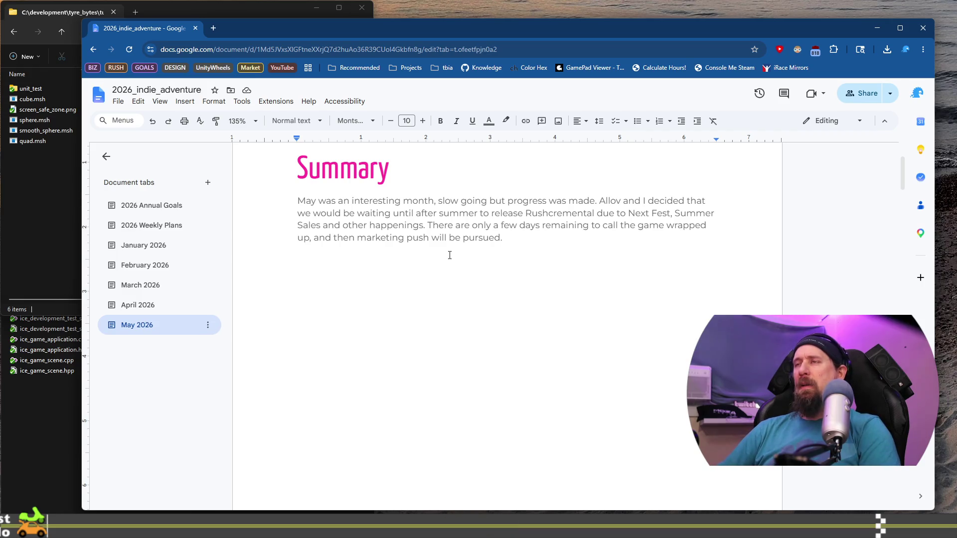
pyautogui.write('I had oped that wou')
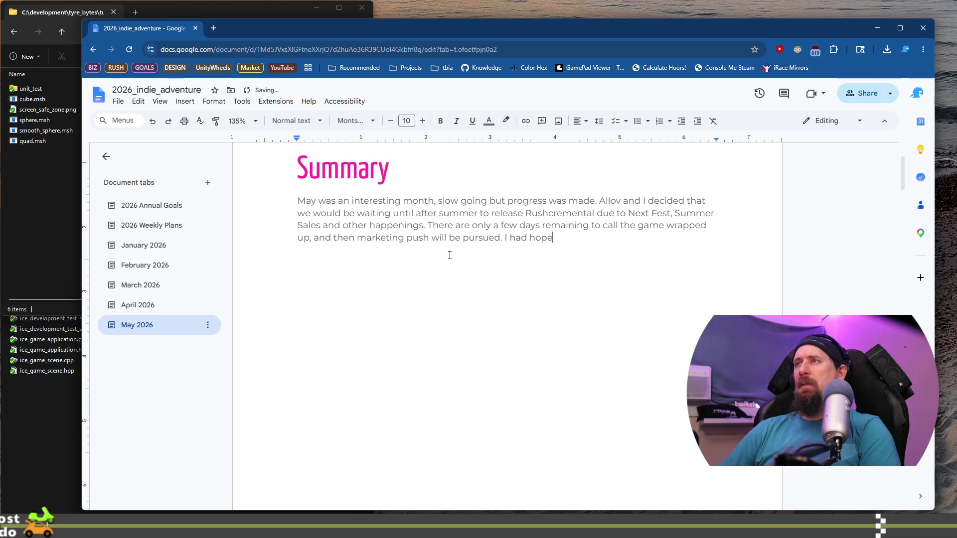
pyautogui.write('ld be wrappe')
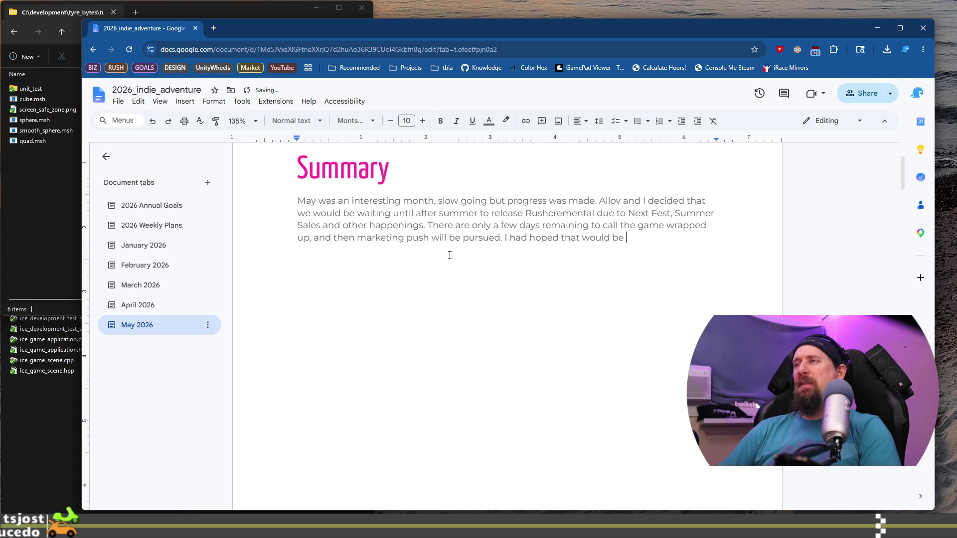
pyautogui.write('d in May, but')
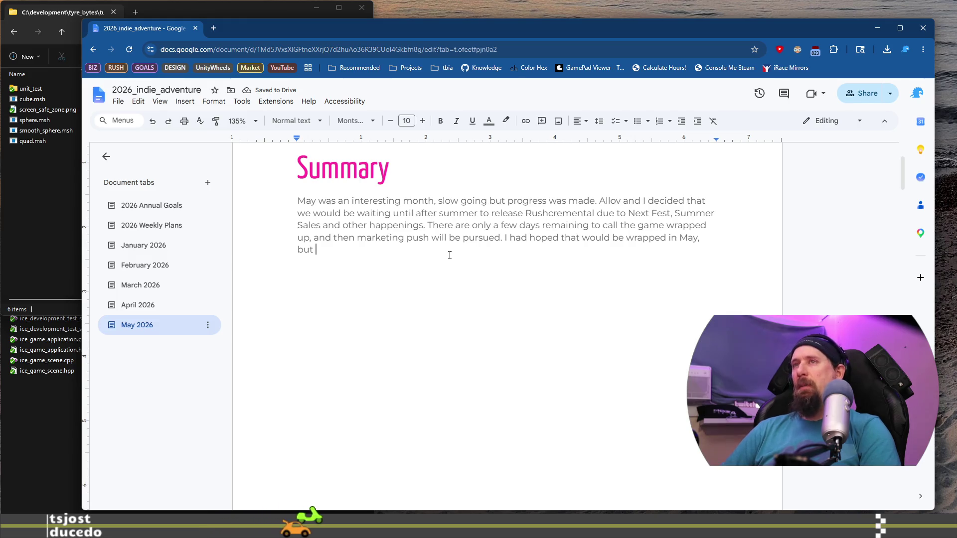
pyautogui.write('no need to pressurebe under')
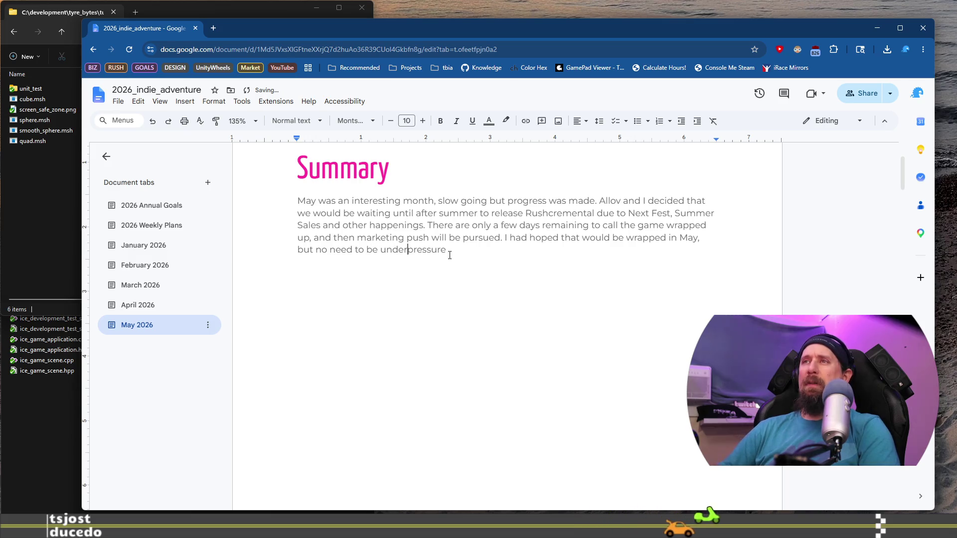
pyautogui.press('End')
pyautogui.write('.')
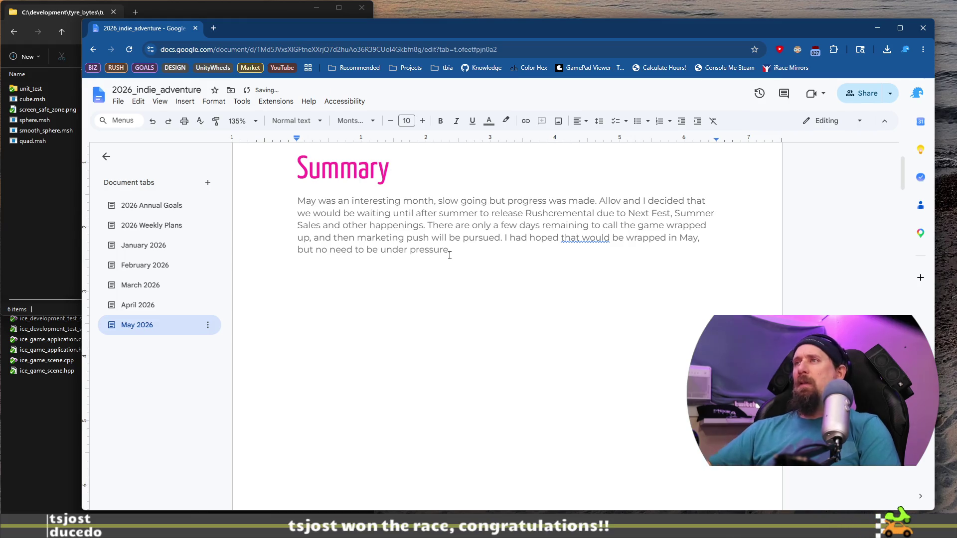
pyautogui.rightClick(586, 238)
pyautogui.click(612, 270)
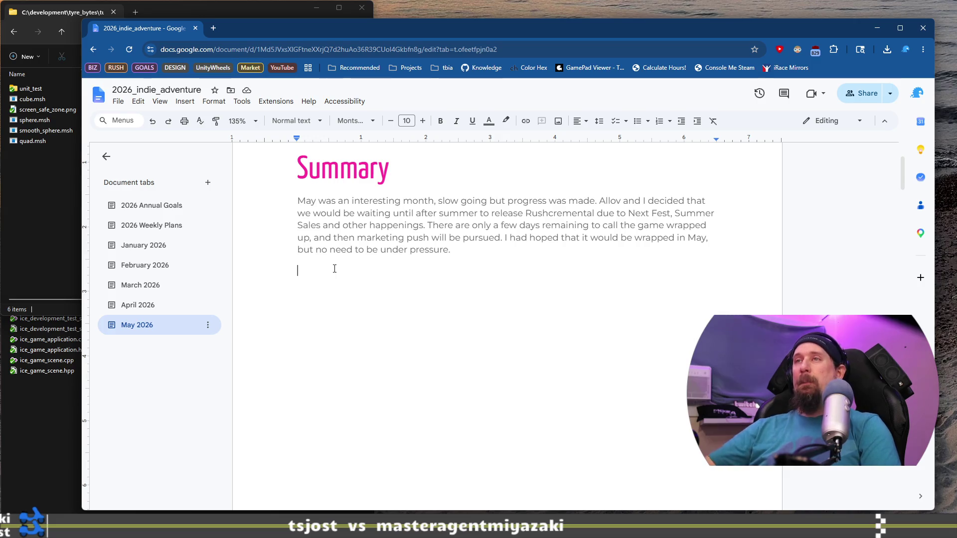
# Step: Copy the 'Create a Prototype of a Racing Game' heading under Next Month Goals
pyautogui.scroll(-20, 335, 269)
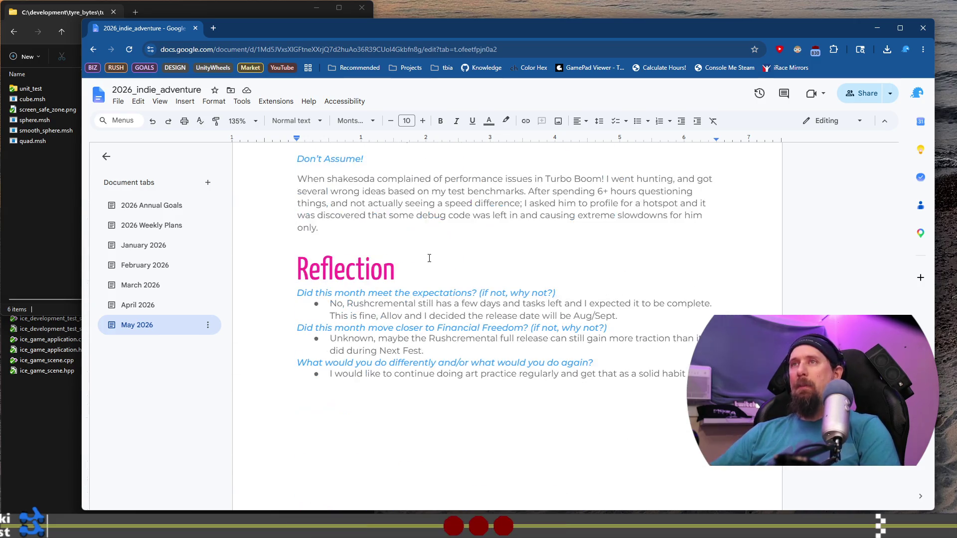
pyautogui.scroll(-2, 426, 260)
pyautogui.scroll(-13, 369, 270)
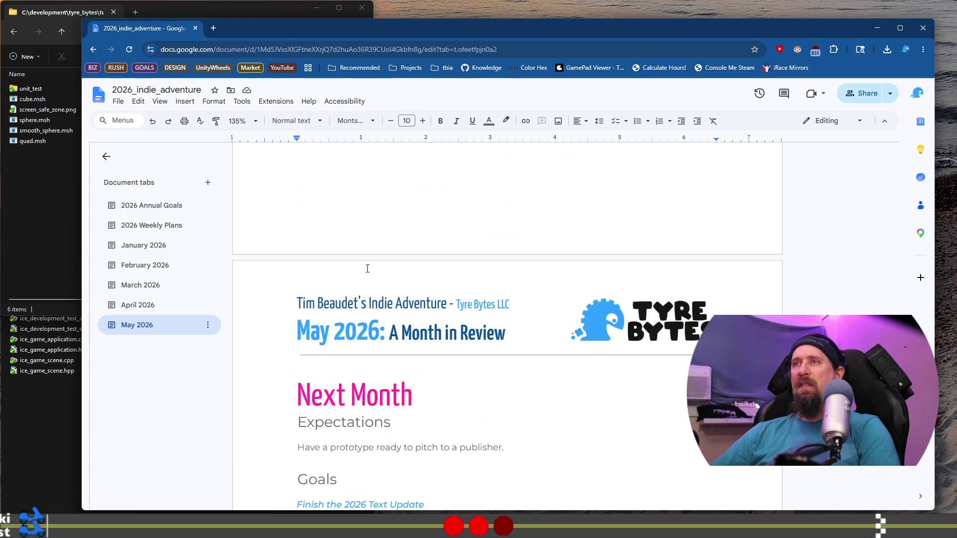
pyautogui.scroll(2, 391, 295)
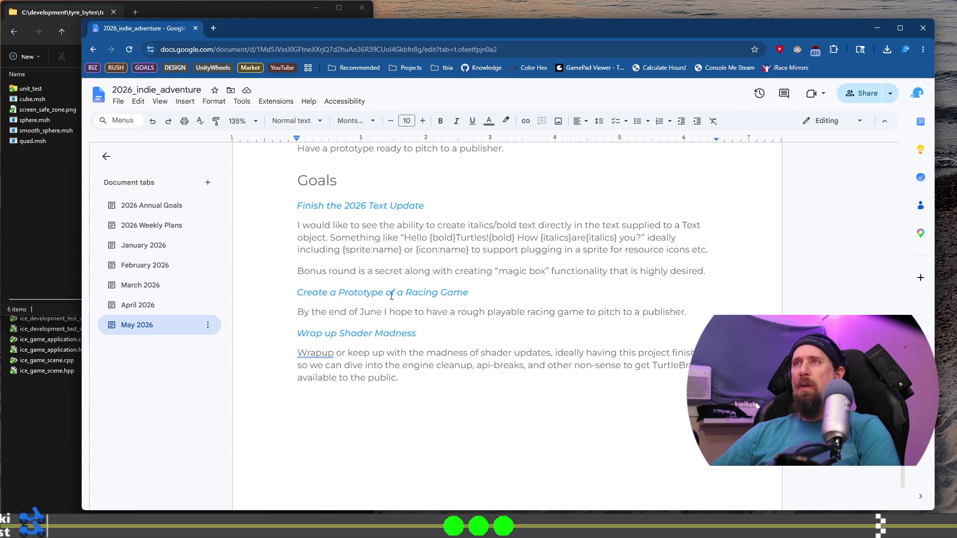
pyautogui.click(472, 341)
pyautogui.press('Up')
pyautogui.press('Up')
pyautogui.hotkey('shift', 'Home')
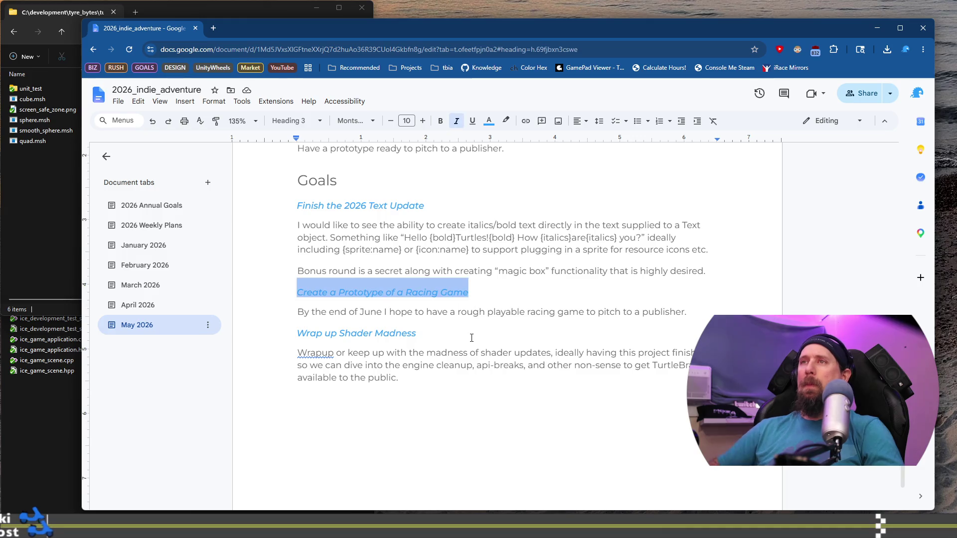
pyautogui.hotkey('ctrl', 'c')
# Step: Paste it on a new line below the description and retype it as 'Build a Habit of Creating Clips/Video'
pyautogui.press('Down')
pyautogui.press('End')
pyautogui.press('Return')
pyautogui.hotkey('ctrl', 'v')
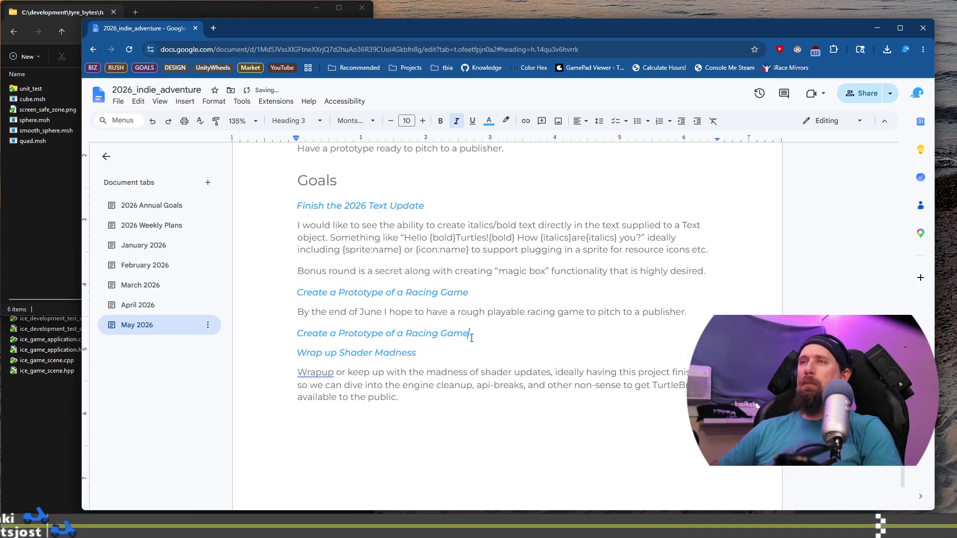
pyautogui.hotkey('shift', 'Home')
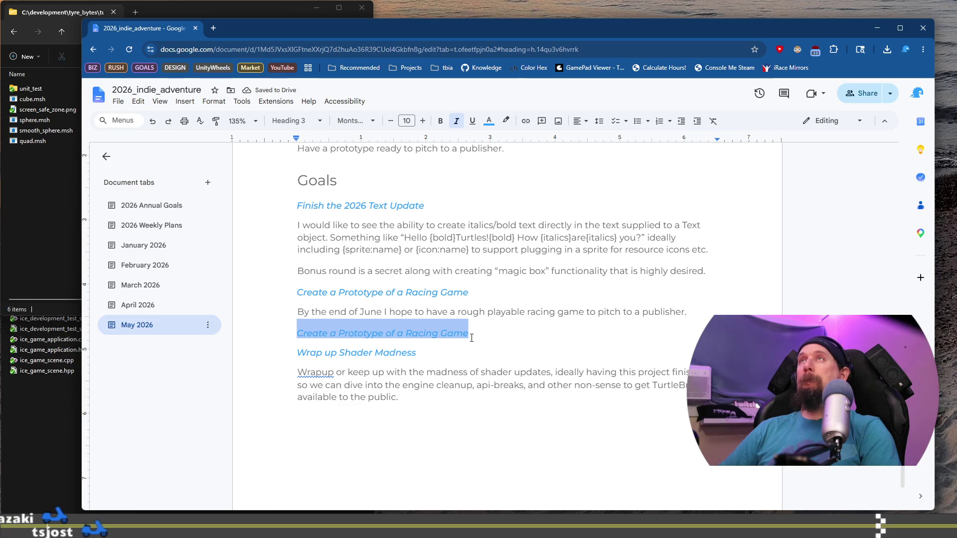
pyautogui.write('Build a ')
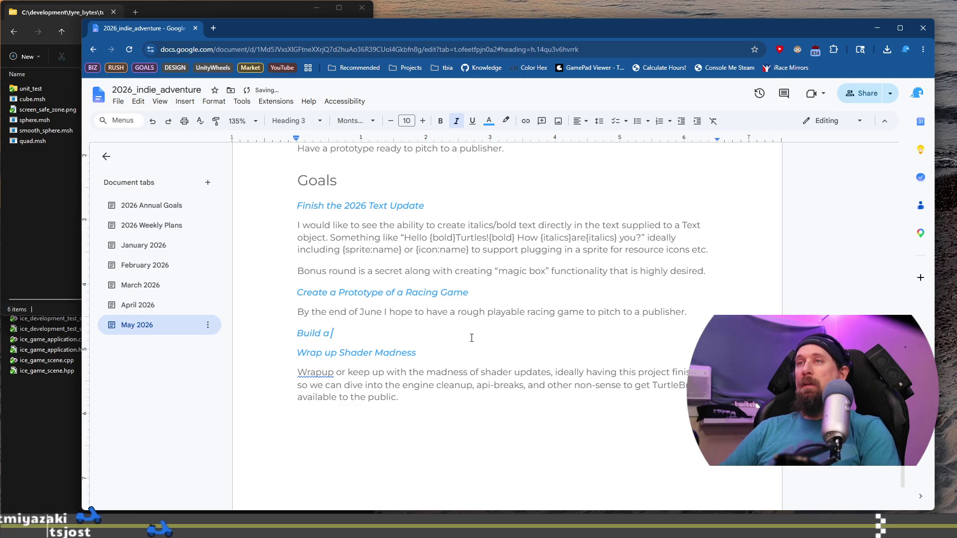
pyautogui.write('Habit ')
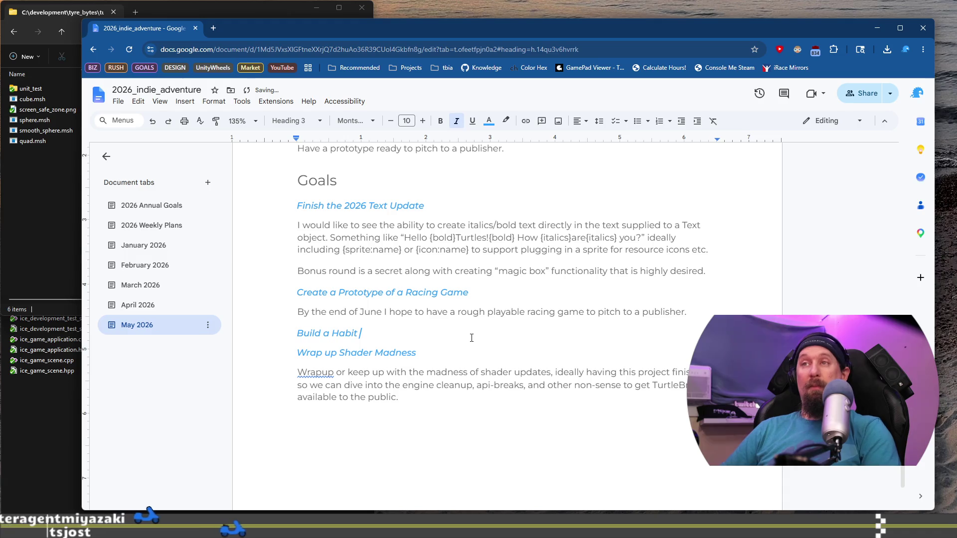
pyautogui.write('of Creating C')
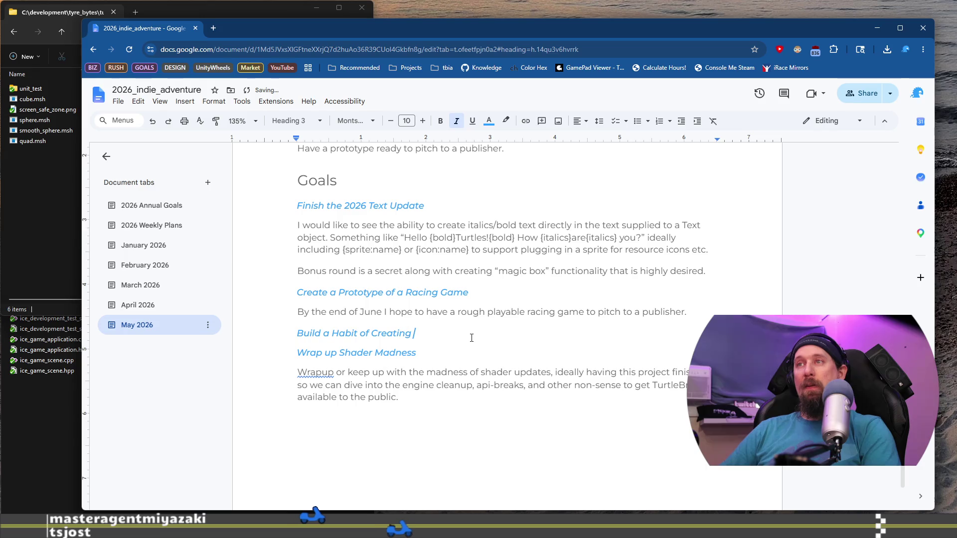
pyautogui.write('lips')
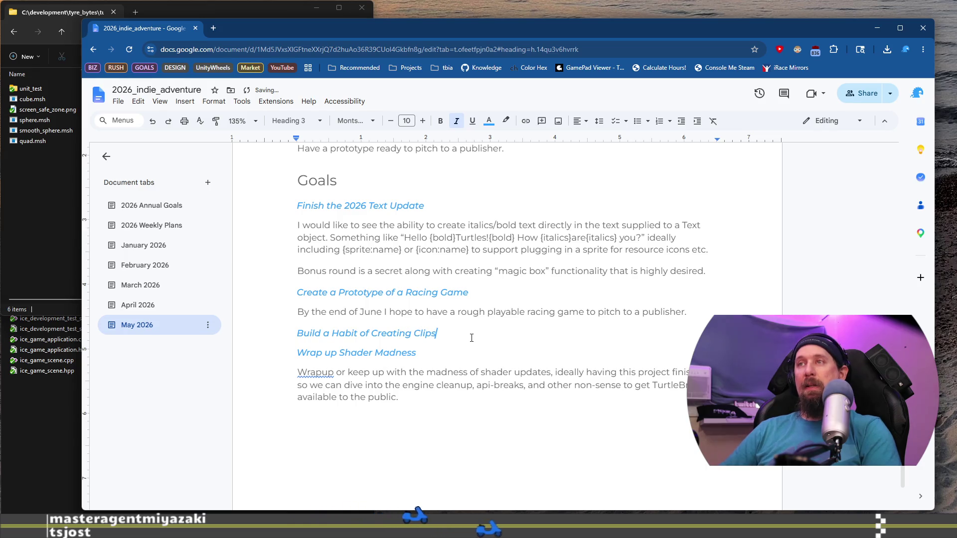
pyautogui.write('/Video')
# Step: Correct the heading's last character and begin its description line with 'Whenever'
pyautogui.press('BackSpace')
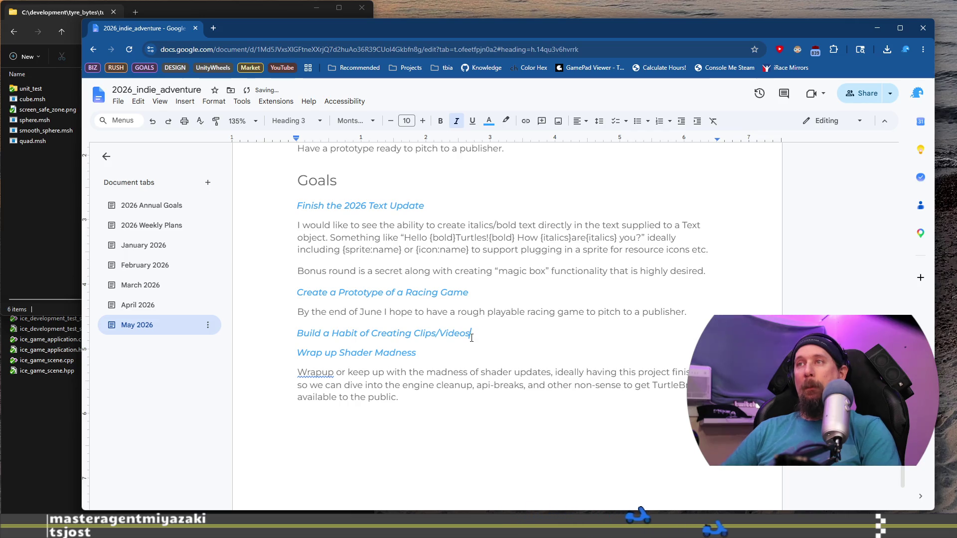
pyautogui.press('Return')
pyautogui.write('Whenever  so')
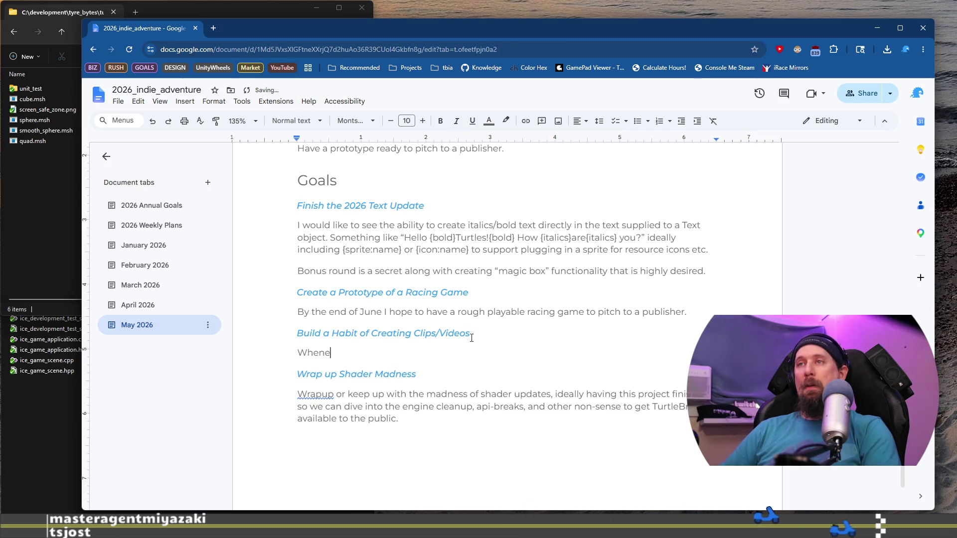
# Step: Type the opening clause about finishing a visual task, removing the leftover fragment
pyautogui.press('BackSpace')
pyautogui.press('BackSpace')
pyautogui.press('BackSpace')
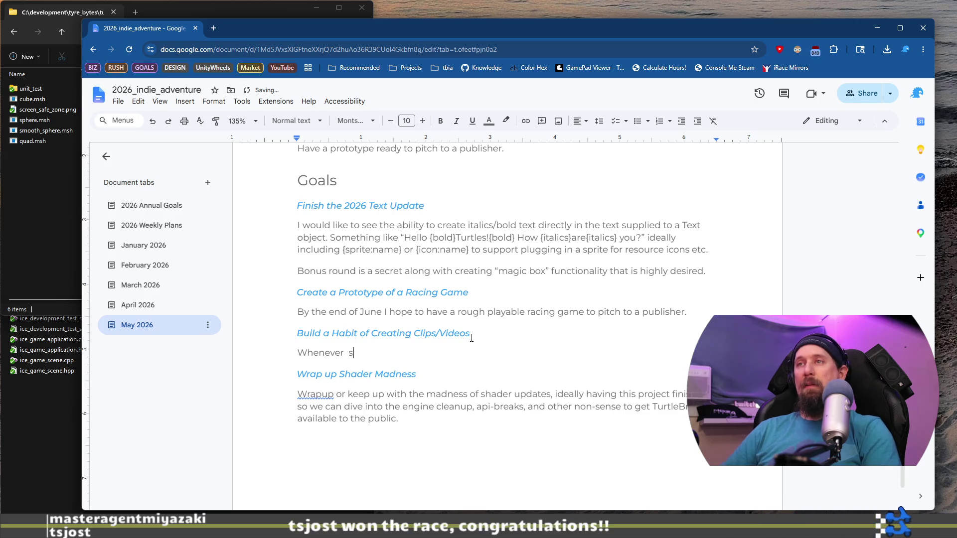
pyautogui.write('nish a task')
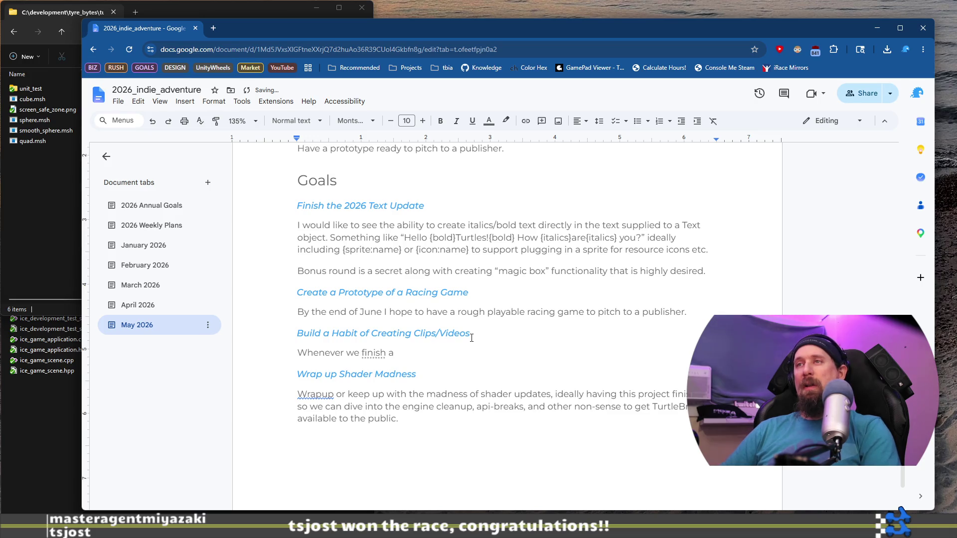
pyautogui.write(' that has a visual nat')
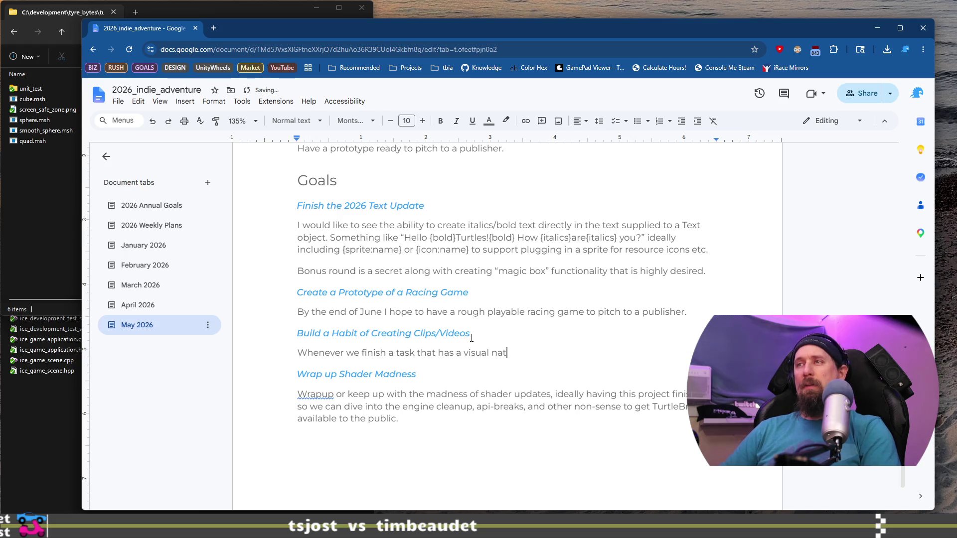
pyautogui.hotkey('ctrl', 'Left')
pyautogui.hotkey('ctrl', 'Left')
pyautogui.hotkey('ctrl', 'BackSpace')
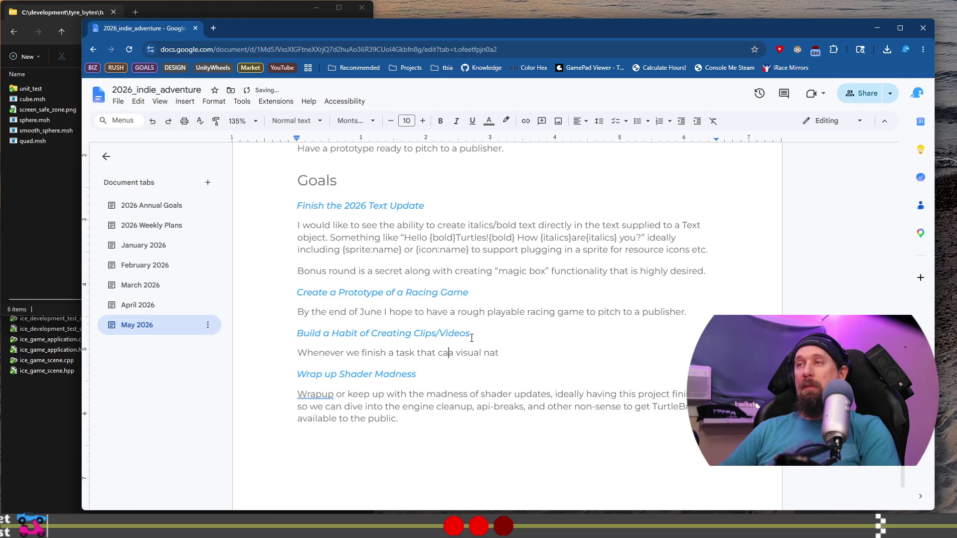
pyautogui.write('visua')
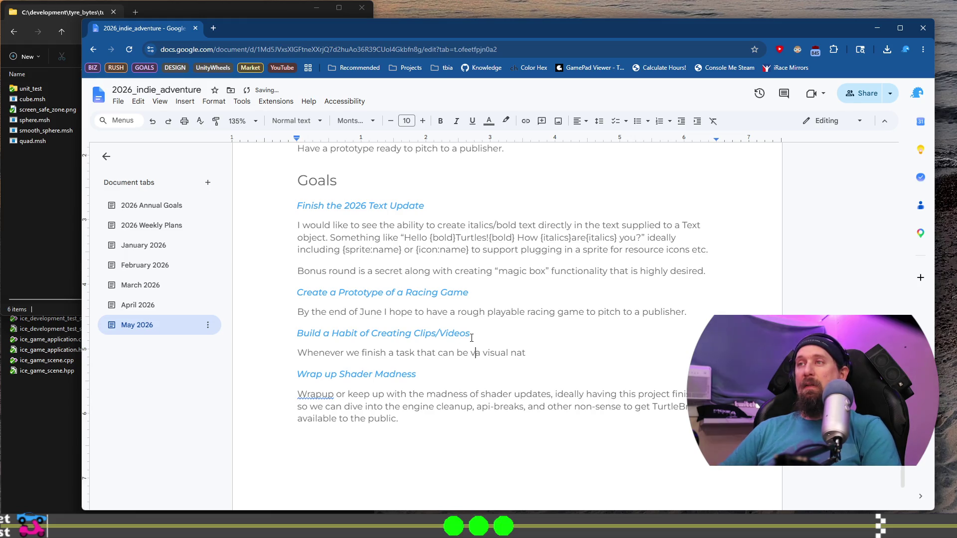
pyautogui.write('li')
pyautogui.write('e should')
pyautogui.hotkey('shift', 'End')
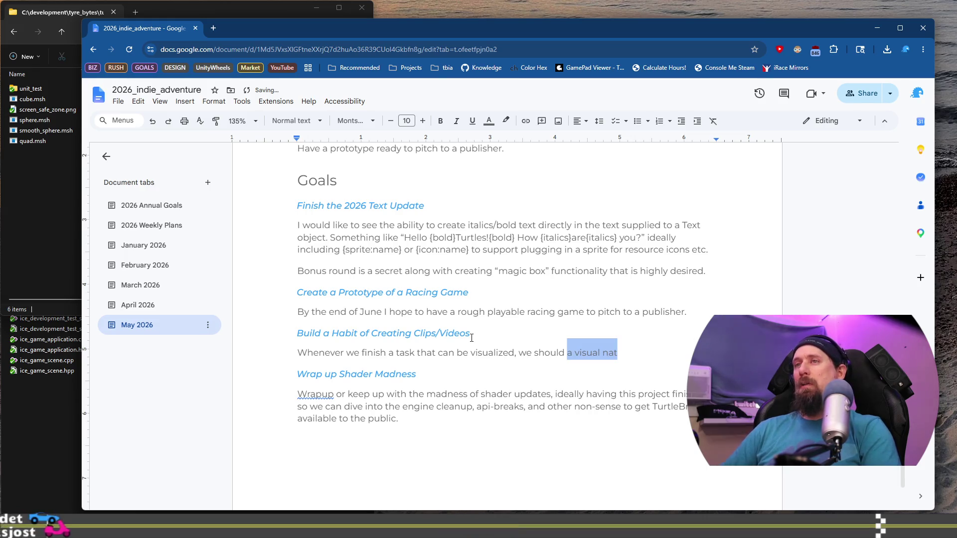
pyautogui.press('BackSpace')
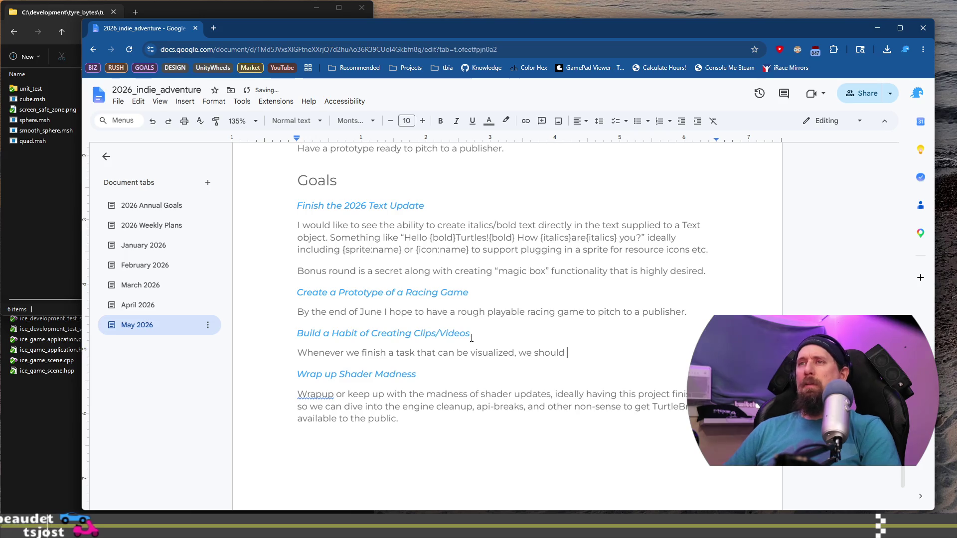
# Step: Reword the opening to 'a task is finished' and change 'we' to 'I' before 'should'
pyautogui.press('Home')
pyautogui.hotkey('ctrl', 'Right')
pyautogui.hotkey('ctrl', 'shift', 'Right')
pyautogui.hotkey('ctrl', 'shift', 'Right')
pyautogui.press('BackSpace')
pyautogui.hotkey('ctrl', 'Right')
pyautogui.hotkey('ctrl', 'Right')
pyautogui.write('is finished')
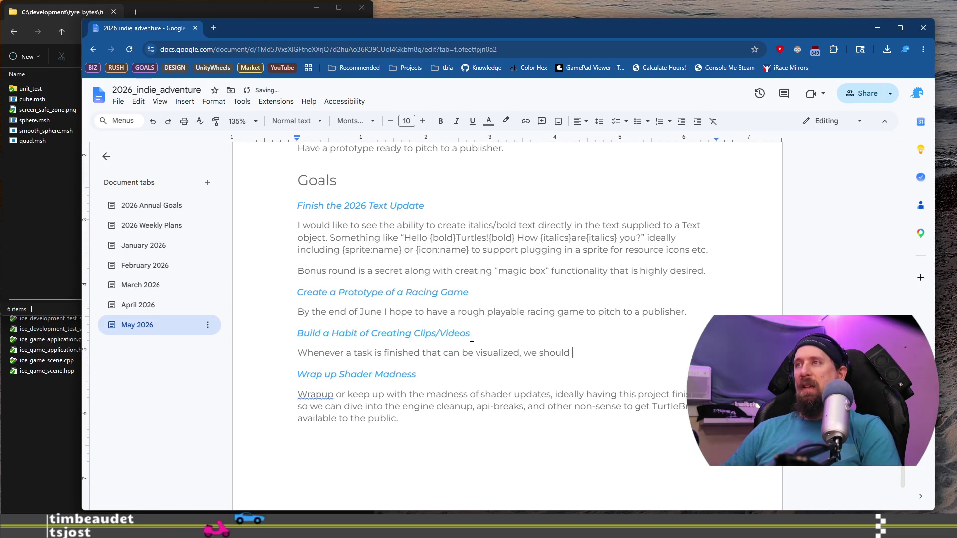
pyautogui.hotkey('ctrl', 'shift', 'Left')
pyautogui.write('I')
pyautogui.press('End')
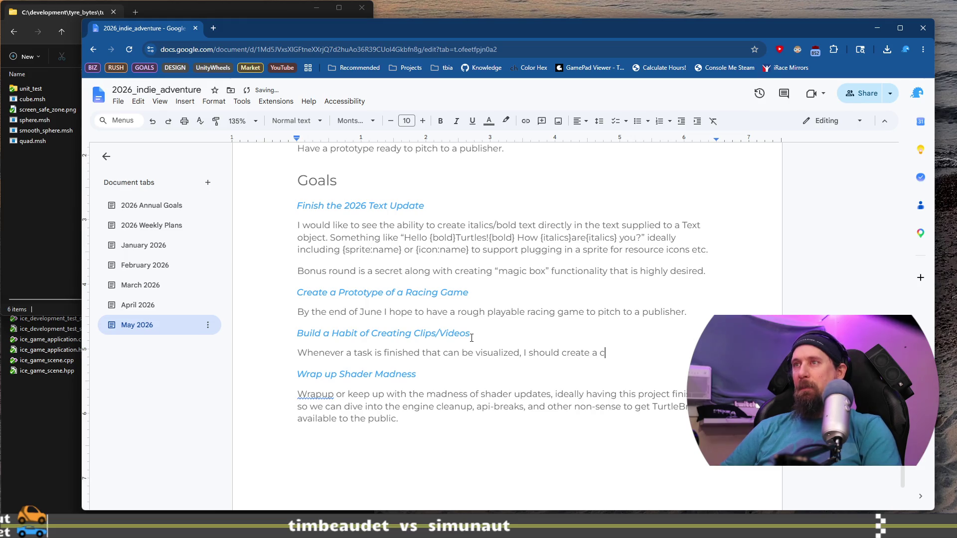
# Step: Add that captures can be combined into a video later to build interest or show project history
pyautogui.write('video/screensho')
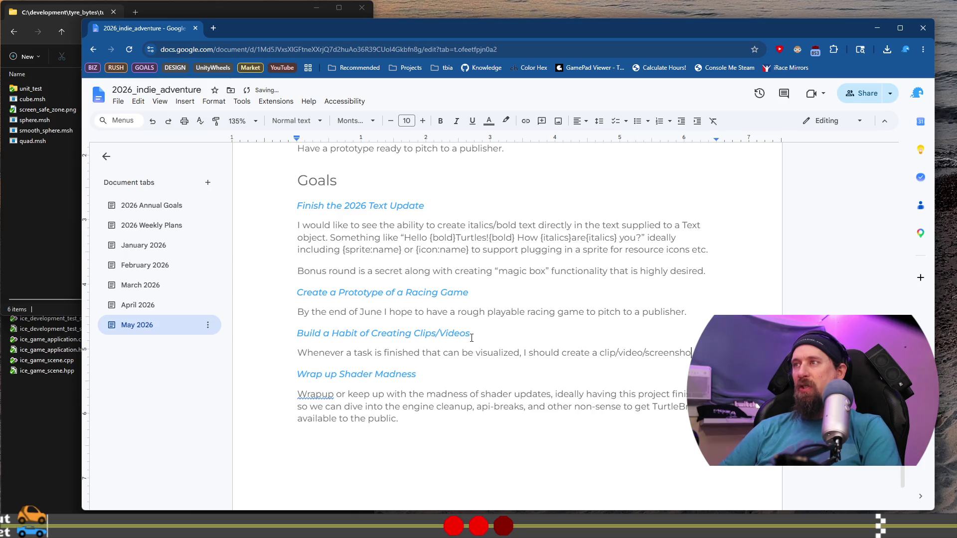
pyautogui.write('somethi')
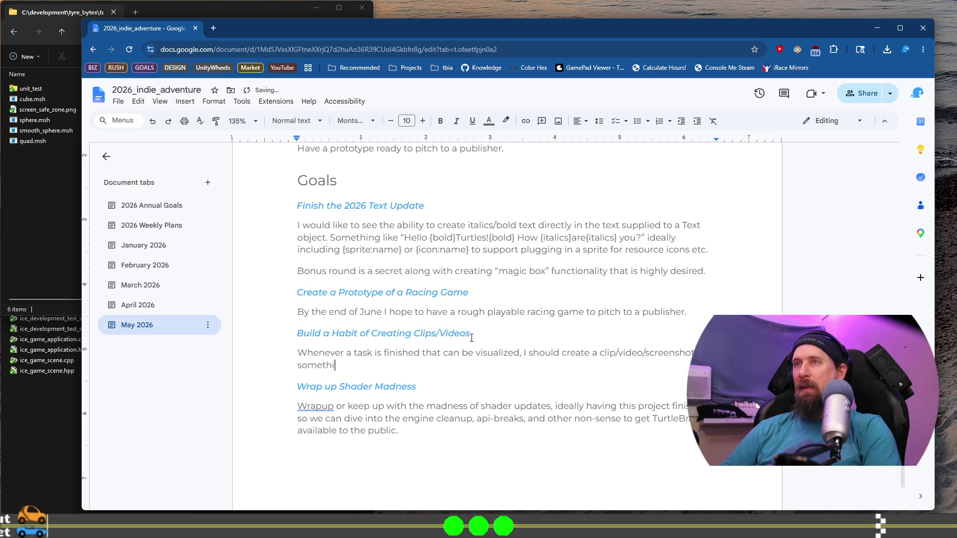
pyautogui.write('ng that can be ')
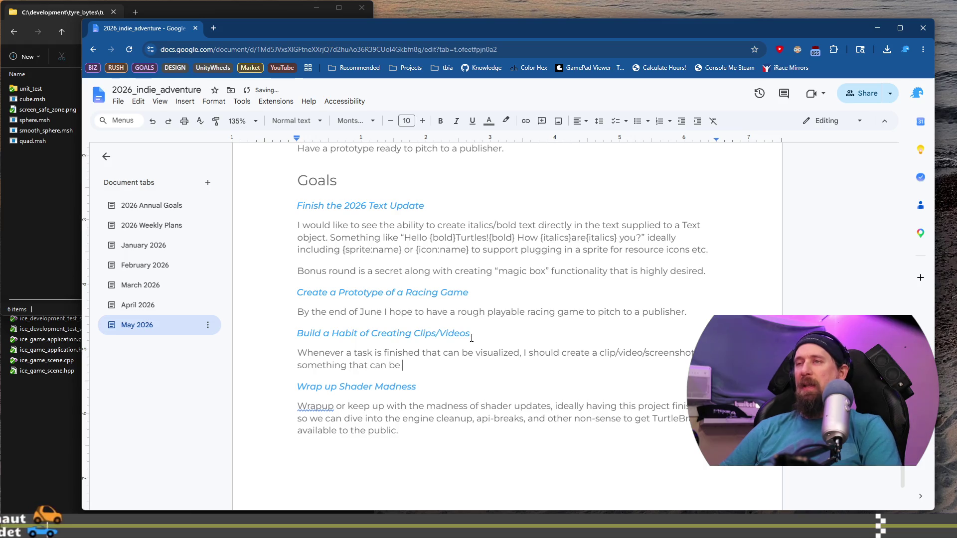
pyautogui.write('combine')
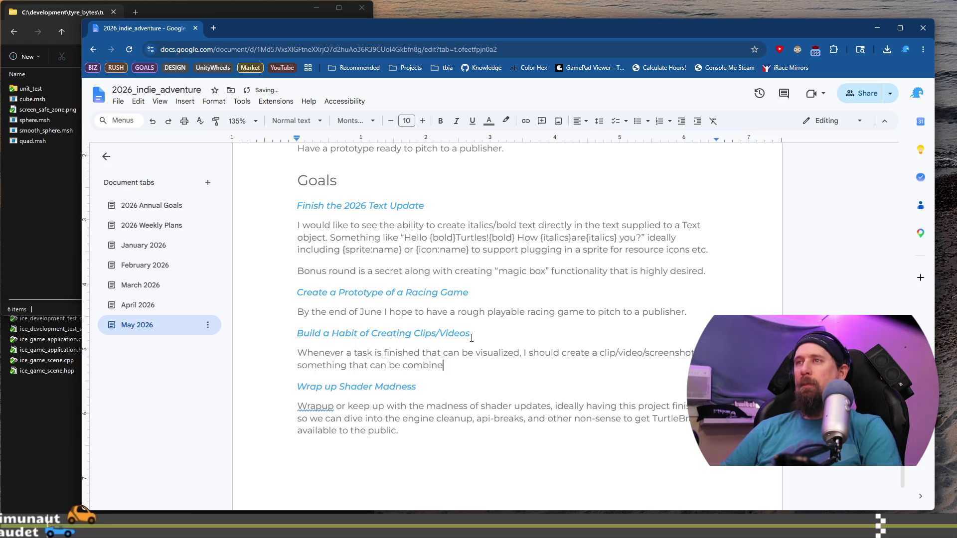
pyautogui.write('d in ')
pyautogui.write('to ')
pyautogui.write('a video late')
pyautogui.write('r')
pyautogui.write('. That would ')
pyautogui.write('get')
pyautogui.press('BackSpace')
pyautogui.press('BackSpace')
pyautogui.press('BackSpace')
pyautogui.write('for')
pyautogui.press('BackSpace')
pyautogui.press('BackSpace')
pyautogui.press('BackSpace')
pyautogui.write('to build interest or show a histor')
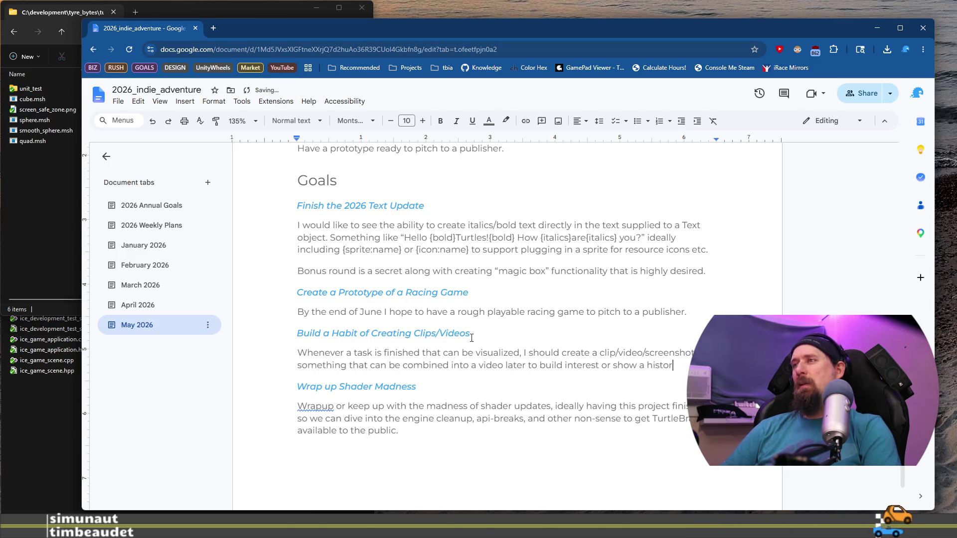
pyautogui.write('y of ')
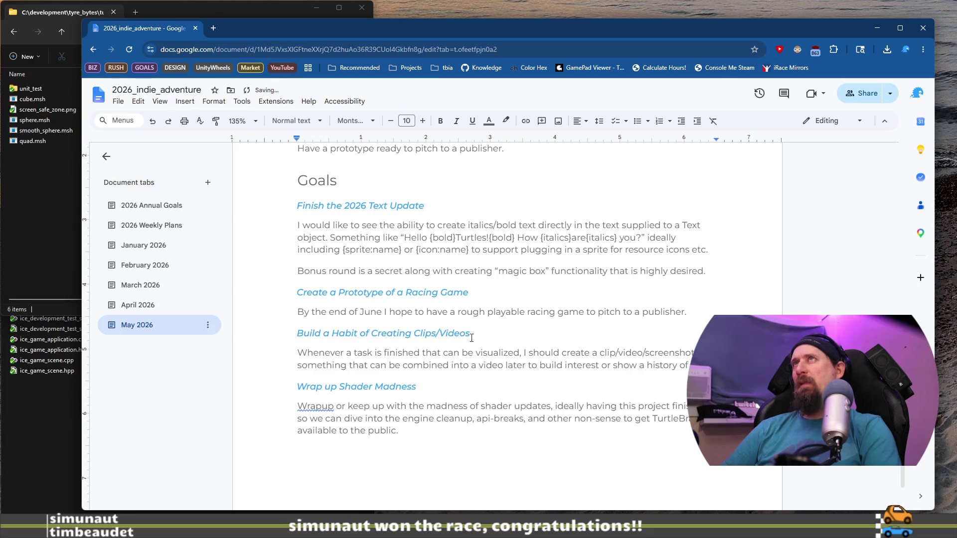
pyautogui.write('project.')
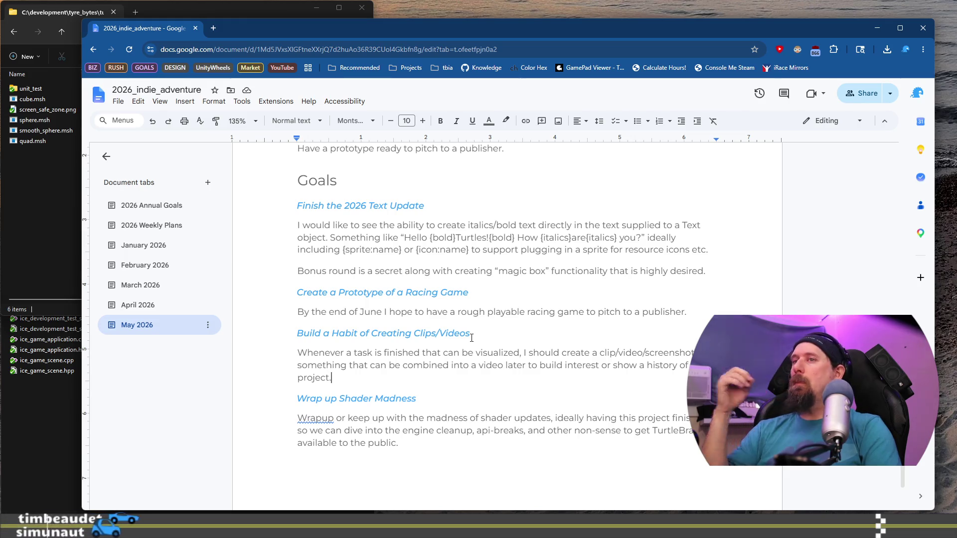
pyautogui.scroll(5, 472, 349)
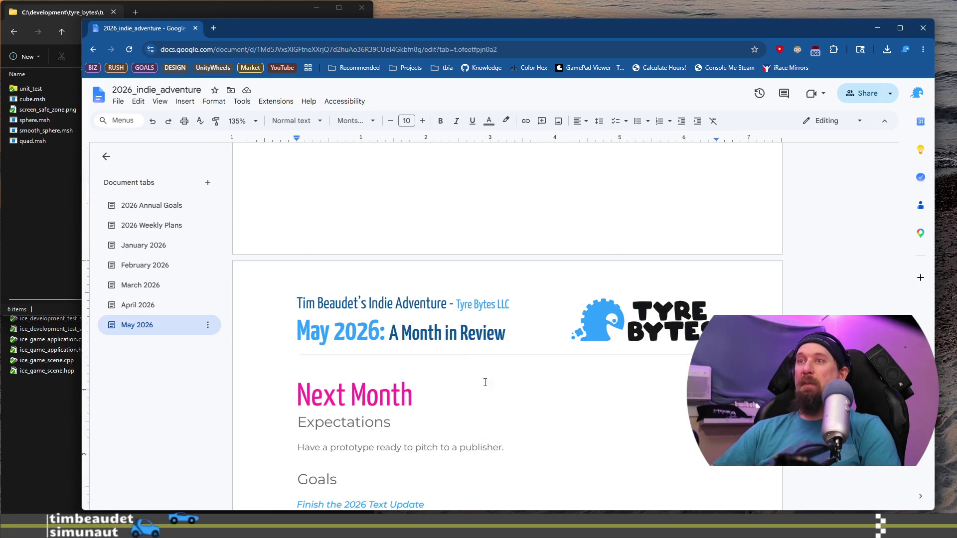
# Step: End the Clips/Videos paragraph after 'project.' with 'Aim to collect 30 such clips.'
pyautogui.scroll(-3, 486, 389)
pyautogui.scroll(-4, 484, 397)
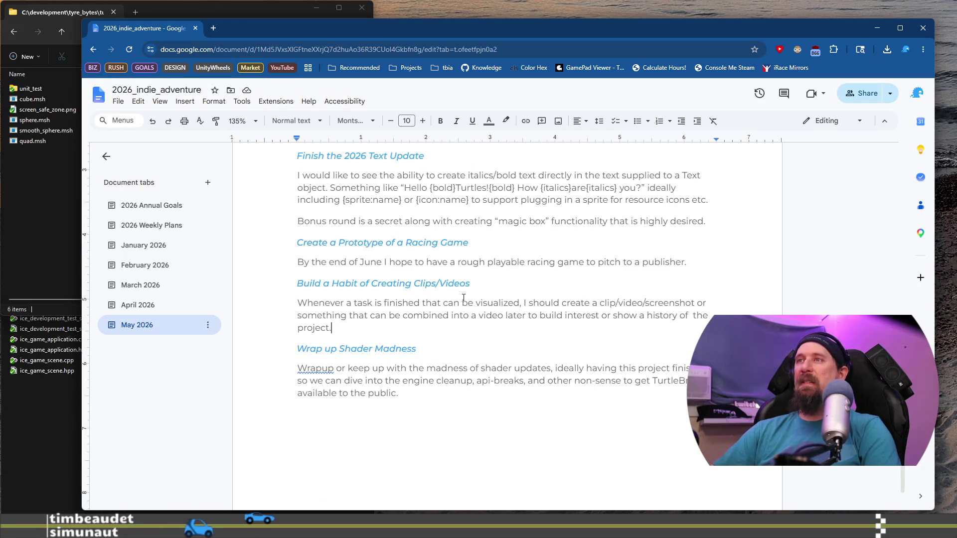
pyautogui.click(445, 326)
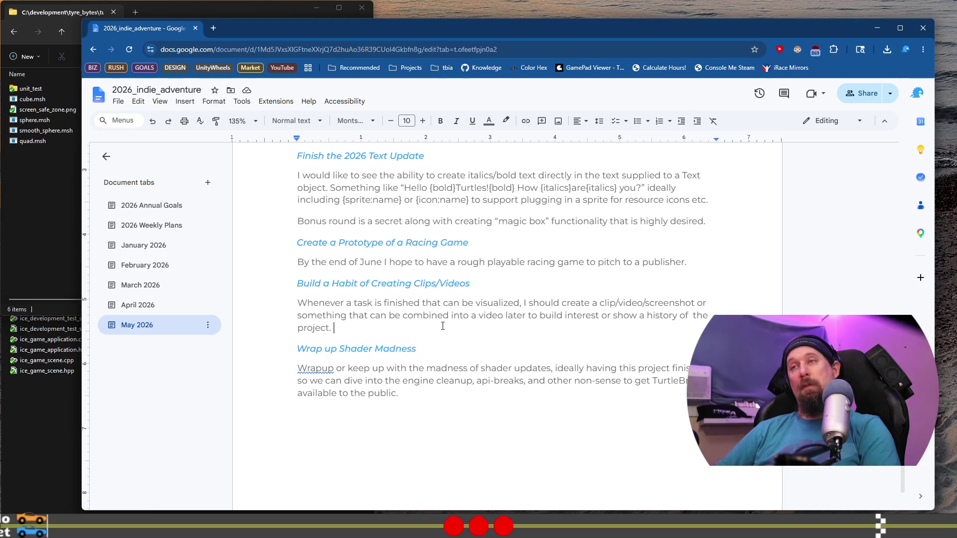
pyautogui.write('30')
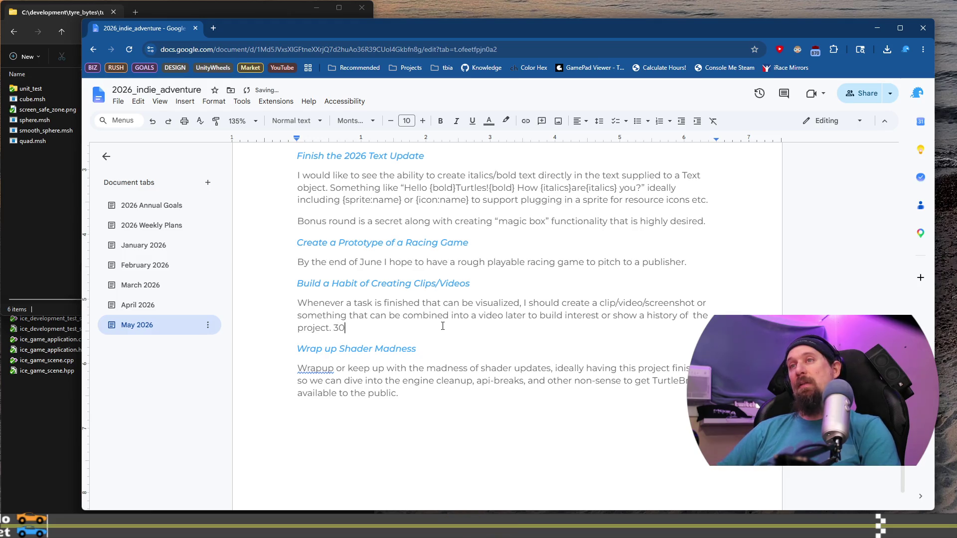
pyautogui.press('Left')
pyautogui.press('Left')
pyautogui.write('Aim ')
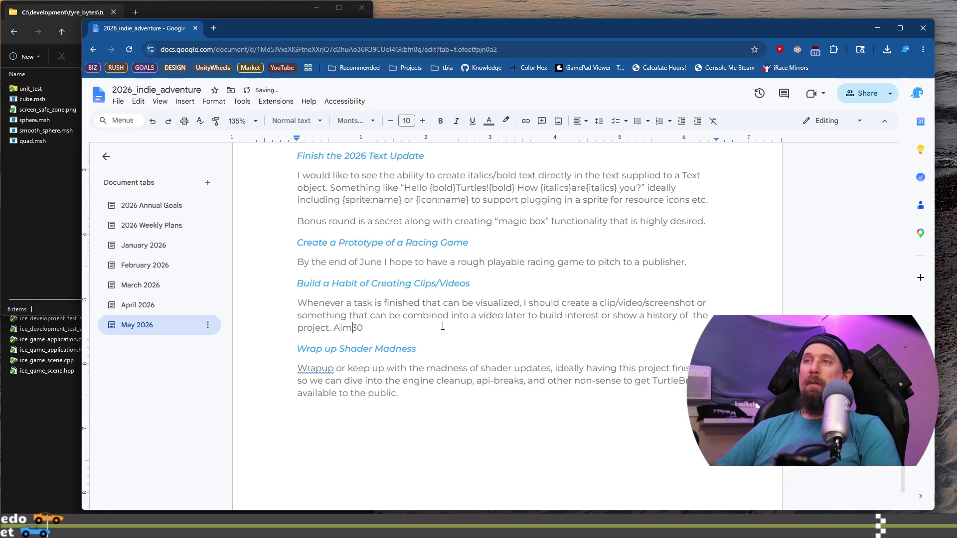
pyautogui.write('to collect')
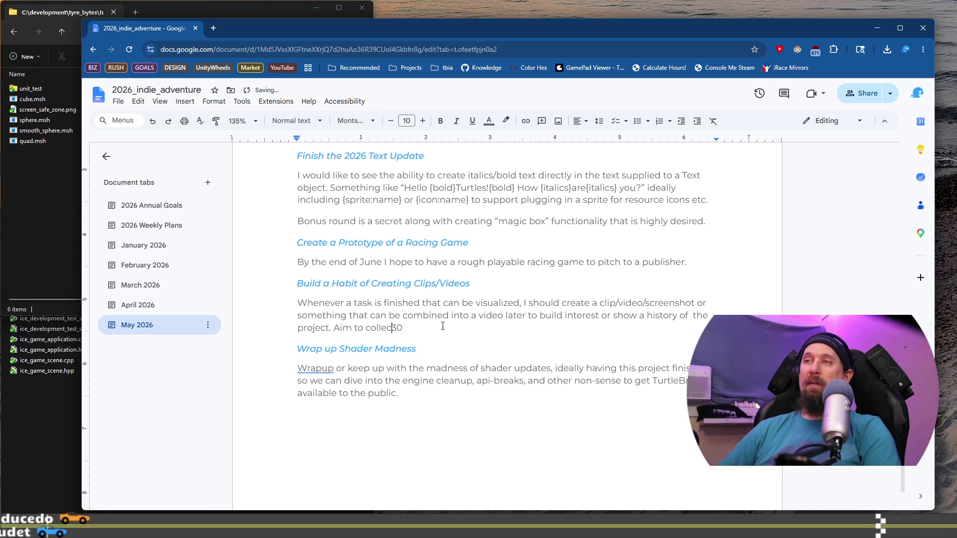
pyautogui.press('End')
pyautogui.write('scli')
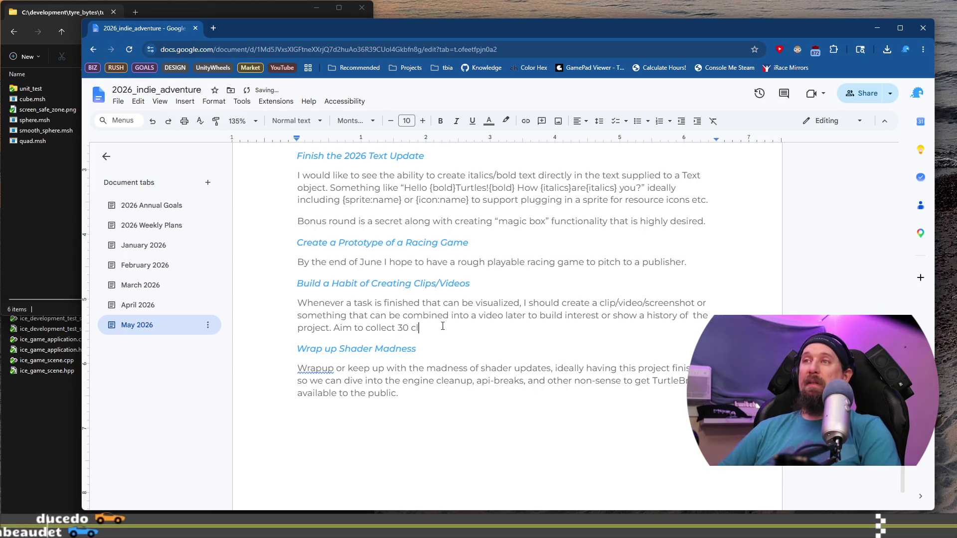
pyautogui.write('ps.')
pyautogui.hotkey('ctrl', 'Left')
pyautogui.write('such')
pyautogui.press('End')
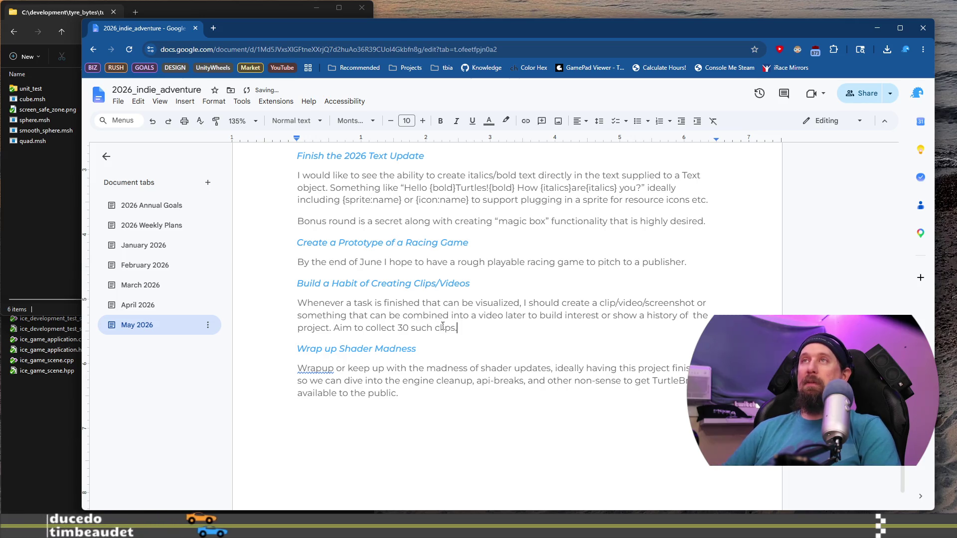
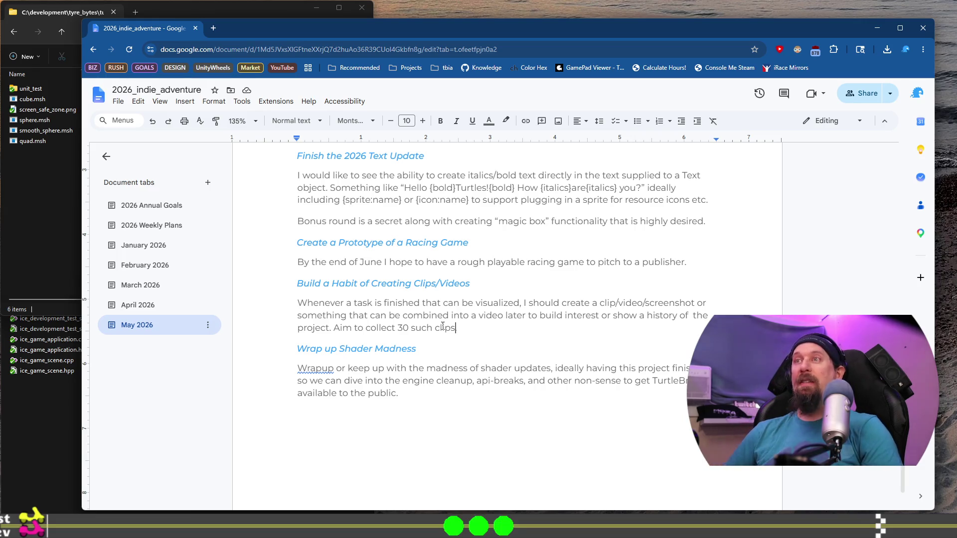
# Step: Change the clips target from 30 to 15 and end the sentence with a period
pyautogui.write('.')
pyautogui.hotkey('ctrl', 'Left')
pyautogui.hotkey('ctrl', 'Left')
pyautogui.press('Left')
pyautogui.press('BackSpace')
pyautogui.write('1')
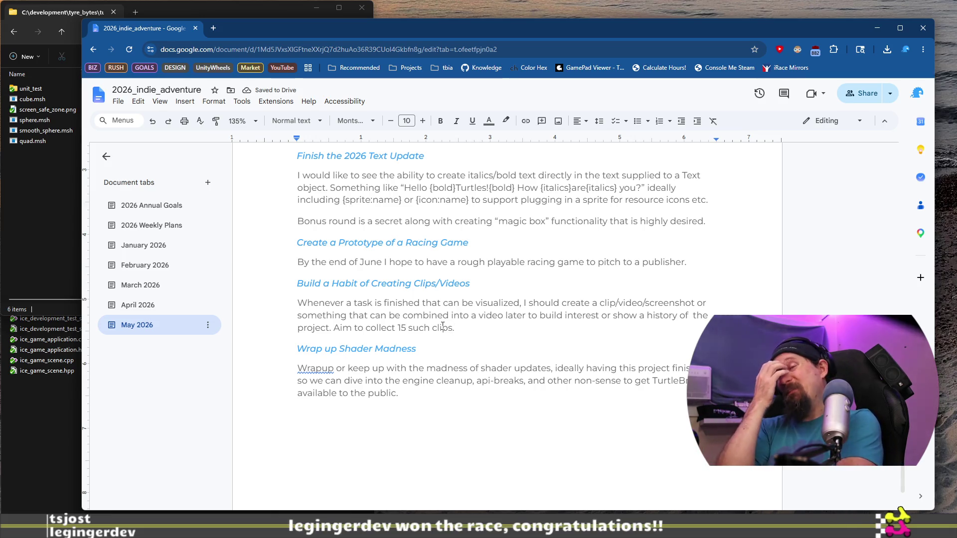
pyautogui.scroll(15, 440, 322)
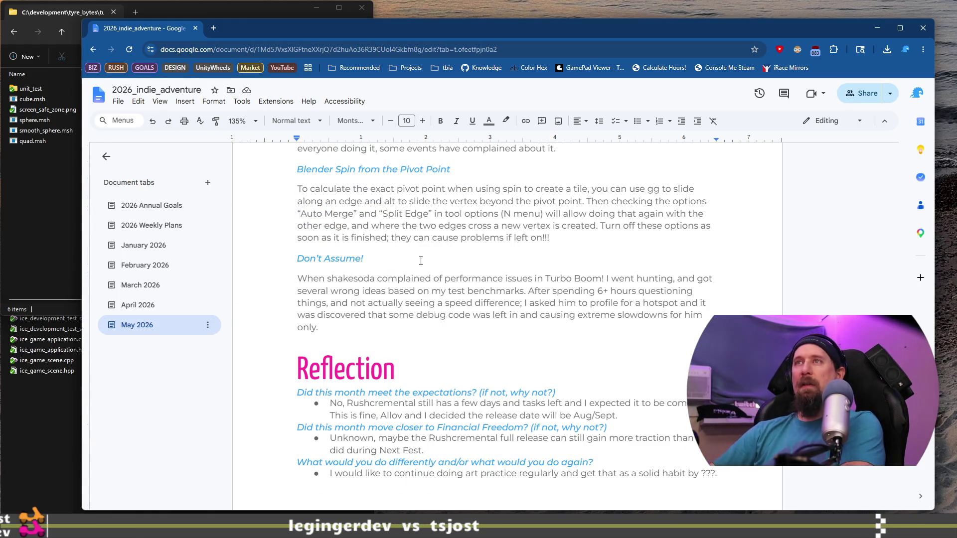
# Step: Scroll up to the May 2026 Summary and put the cursor on its last line
pyautogui.scroll(2, 421, 260)
pyautogui.scroll(15, 419, 261)
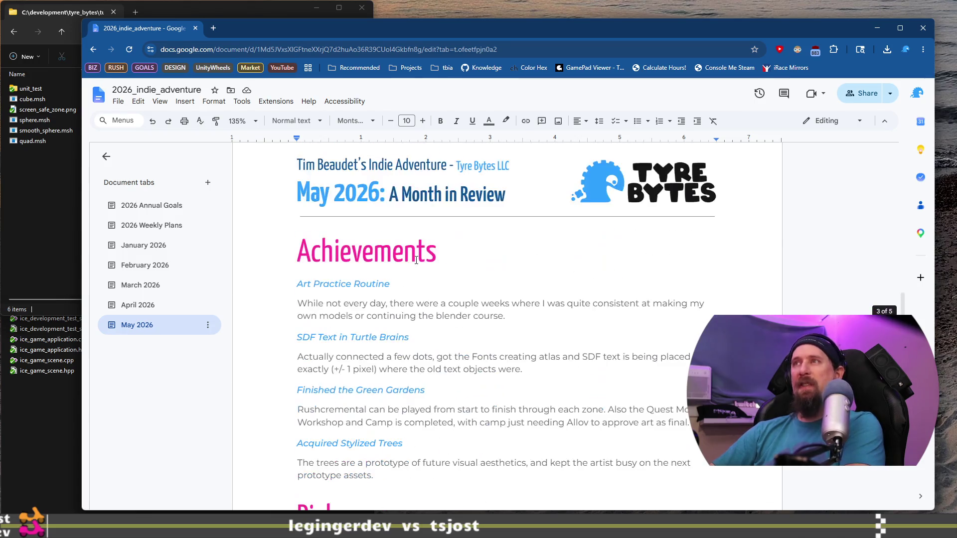
pyautogui.scroll(20, 416, 260)
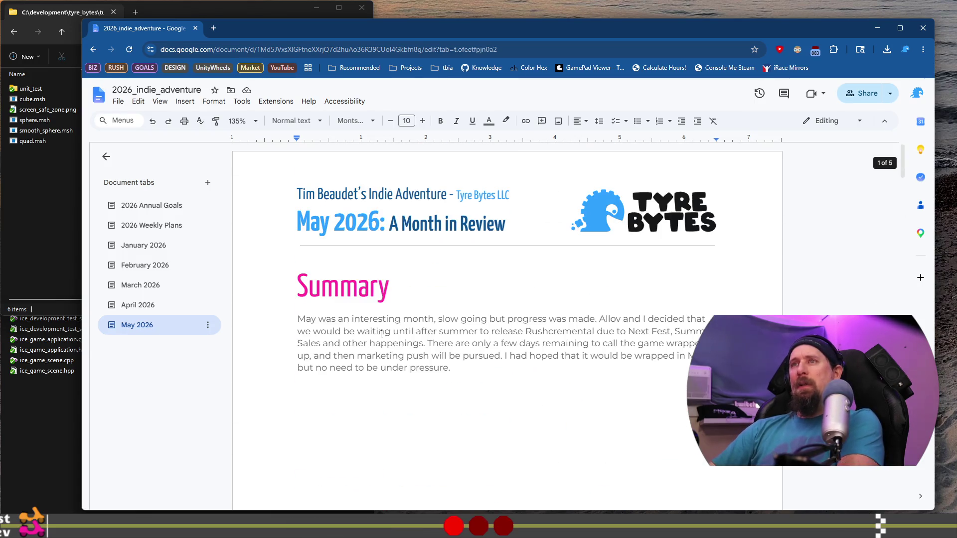
pyautogui.click(335, 390)
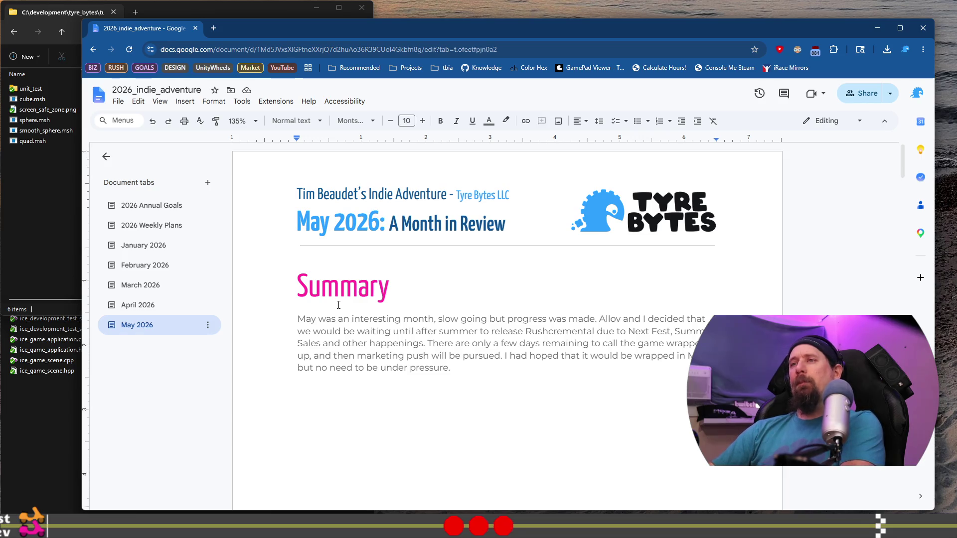
pyautogui.press('Up')
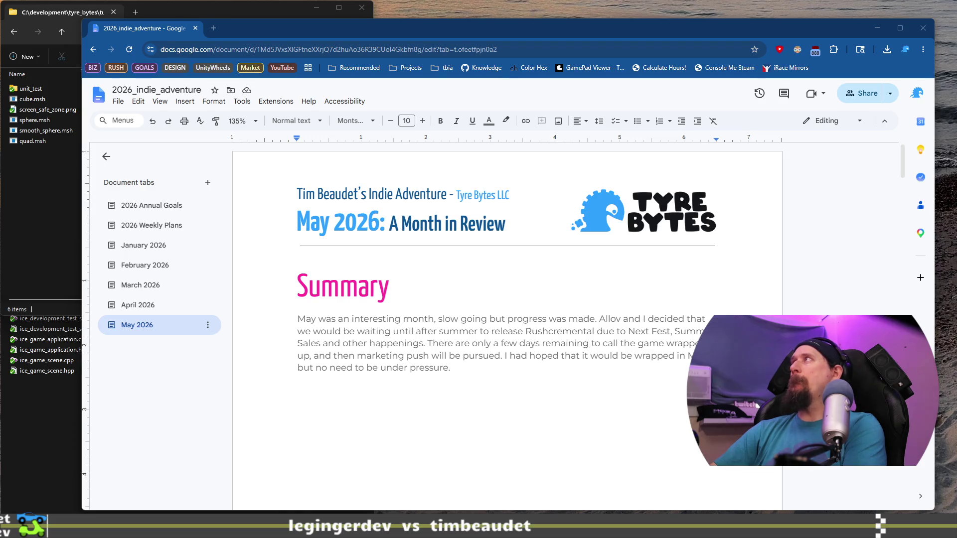
# Step: Read down through Achievements, Lessons Learned and Reflection to the Wrap up Shader Madness goal
pyautogui.click(317, 387)
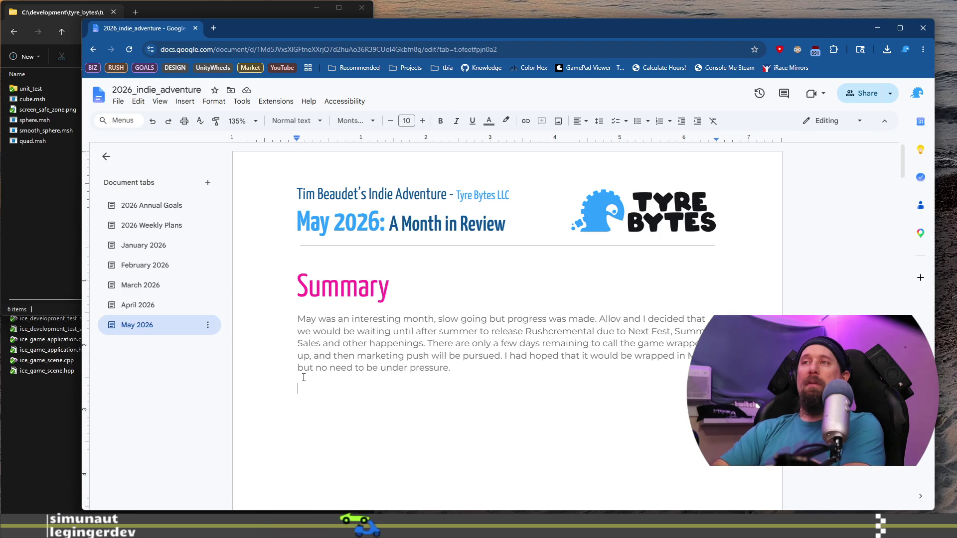
pyautogui.scroll(-10, 367, 324)
pyautogui.scroll(-15, 370, 327)
pyautogui.scroll(-15, 418, 292)
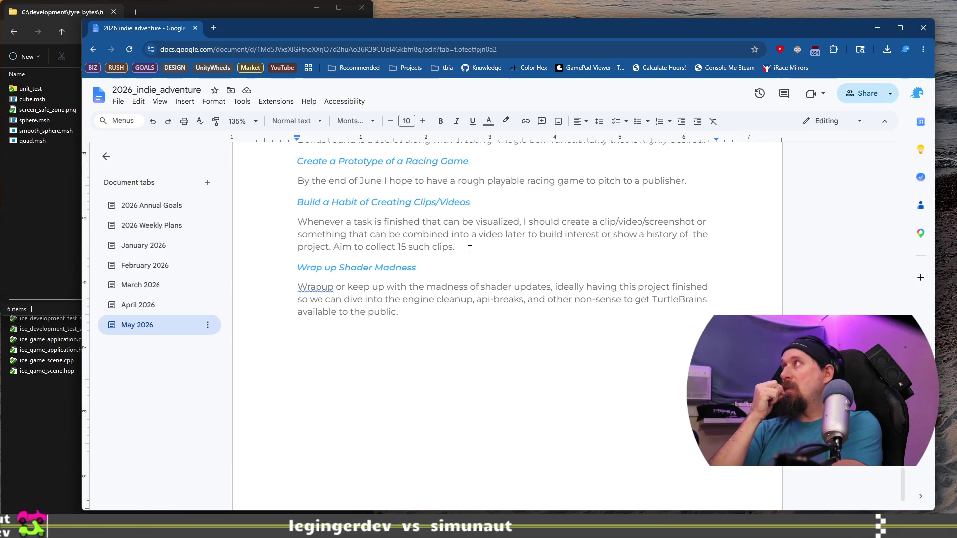
# Step: Scroll back up and put the cursor on the blank line under the Summary paragraph
pyautogui.scroll(20, 469, 249)
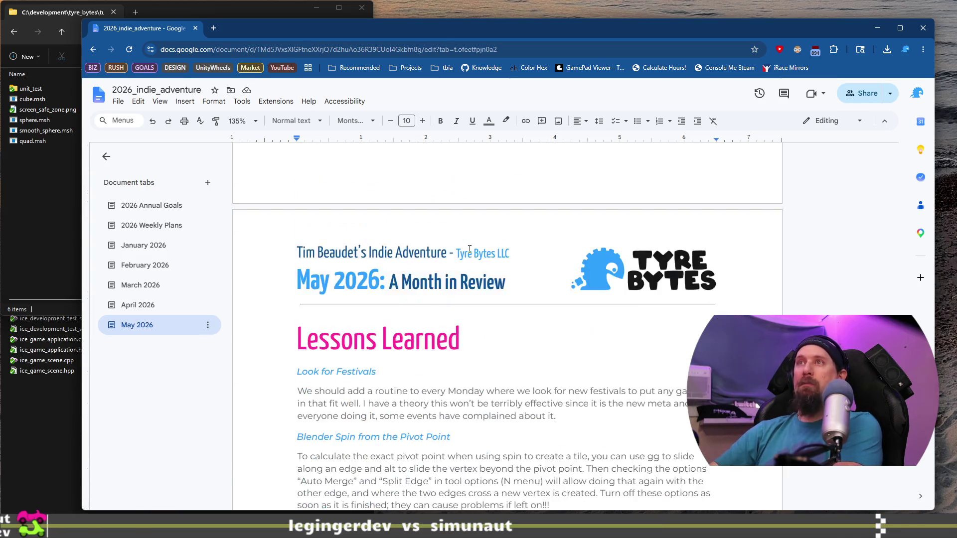
pyautogui.scroll(20, 469, 249)
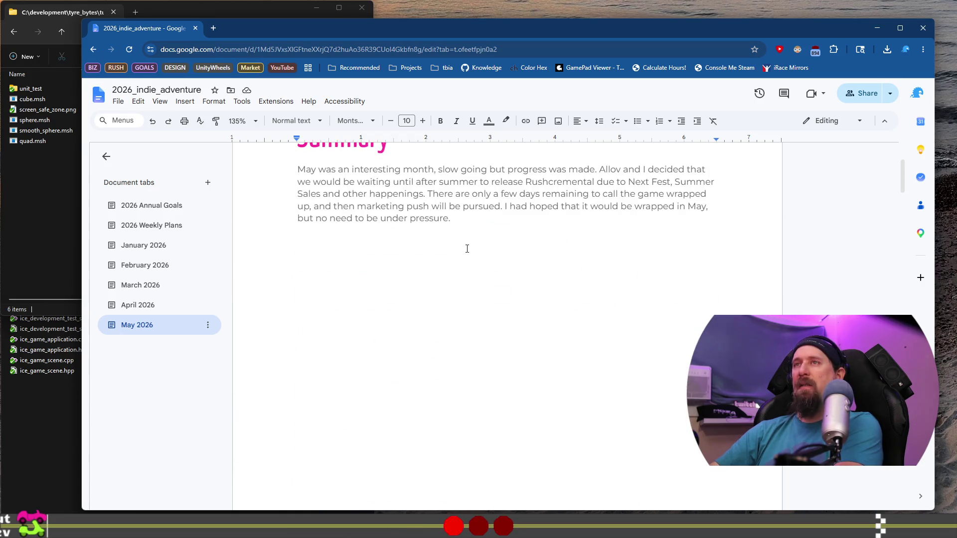
pyautogui.click(328, 237)
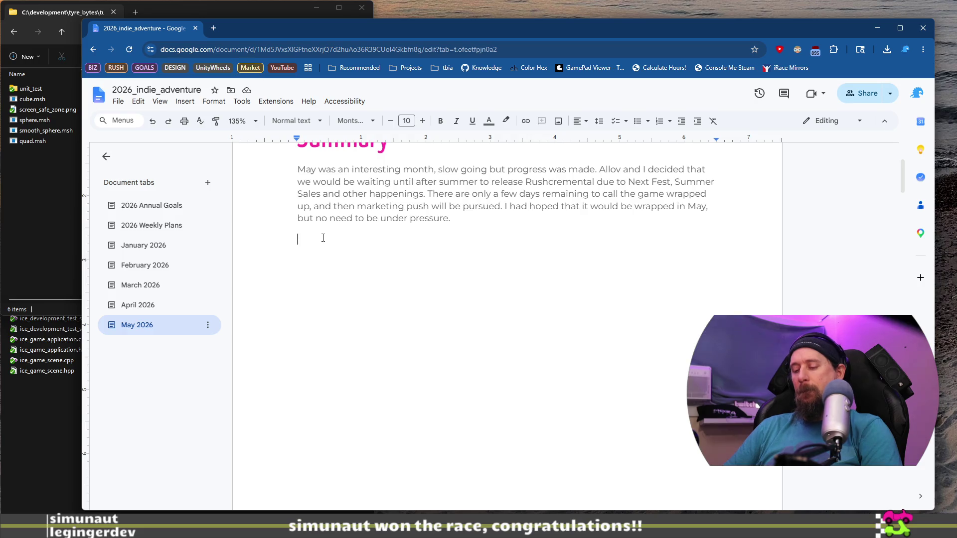
# Step: Write a Summary paragraph on early-month art practice and about two weeks back in the Blender course
pyautogui.write('There w')
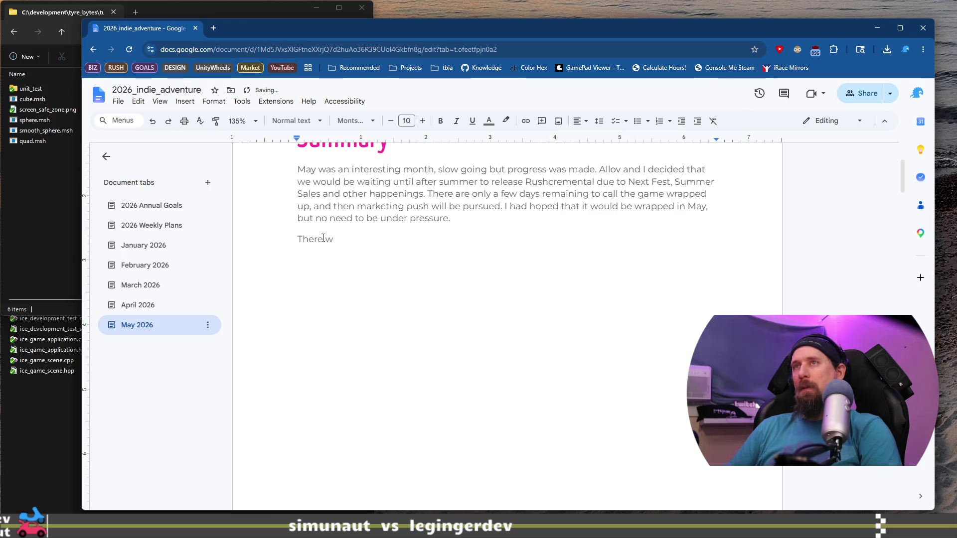
pyautogui.hotkey('ctrl', 'BackSpace')
pyautogui.write('Early')
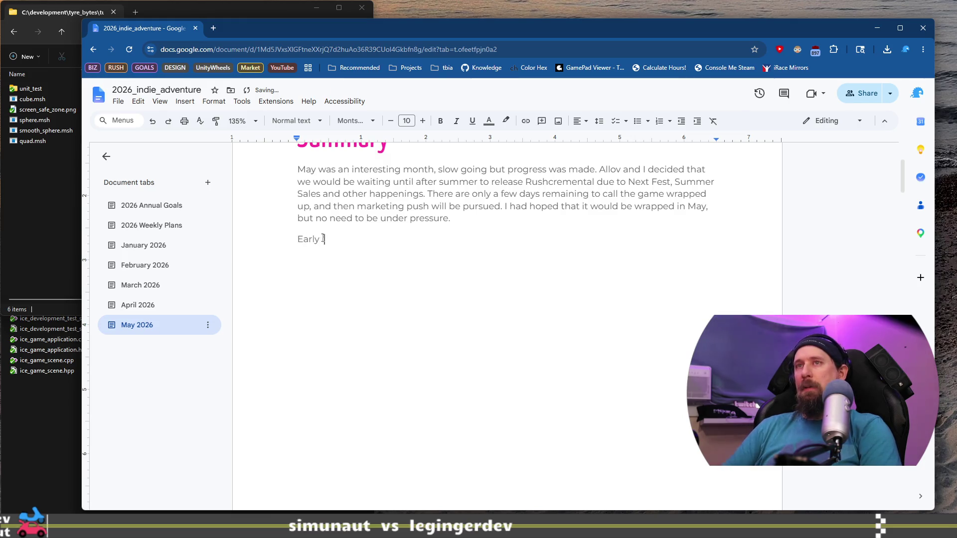
pyautogui.write('in the month I')
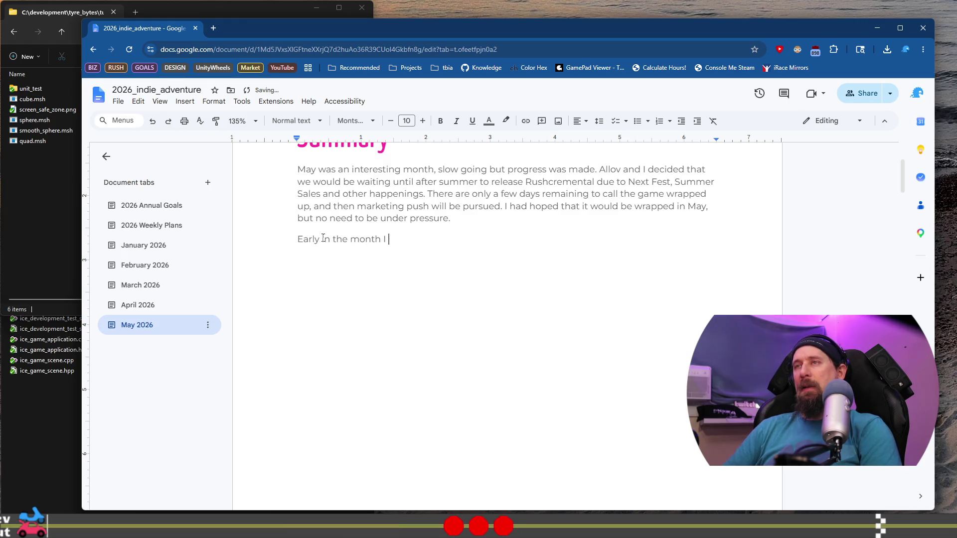
pyautogui.write('was ')
pyautogui.write(' g')
pyautogui.write('at art pri')
pyautogui.write('c')
pyautogui.press('BackSpace')
pyautogui.press('BackSpace')
pyautogui.write('actice, and even got back into the Blender course for a bit.')
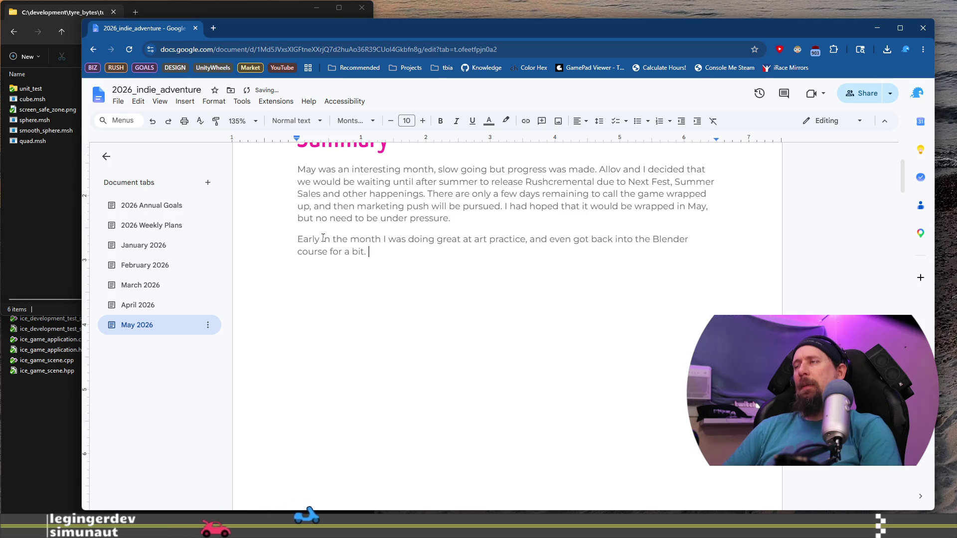
pyautogui.press('BackSpace')
pyautogui.press('BackSpace')
pyautogui.press('BackSpace')
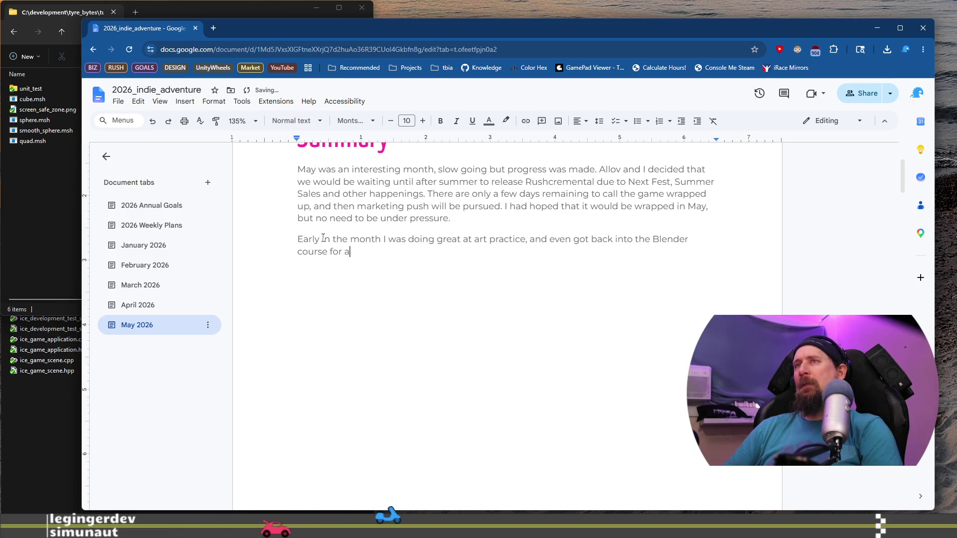
pyautogui.write('about')
pyautogui.press('BackSpace')
pyautogui.press('BackSpace')
pyautogui.press('BackSpace')
pyautogui.write('about two tweeks.')
pyautogui.hotkey('ctrl', 'Left')
pyautogui.hotkey('ctrl', 'Left')
pyautogui.press('Return')
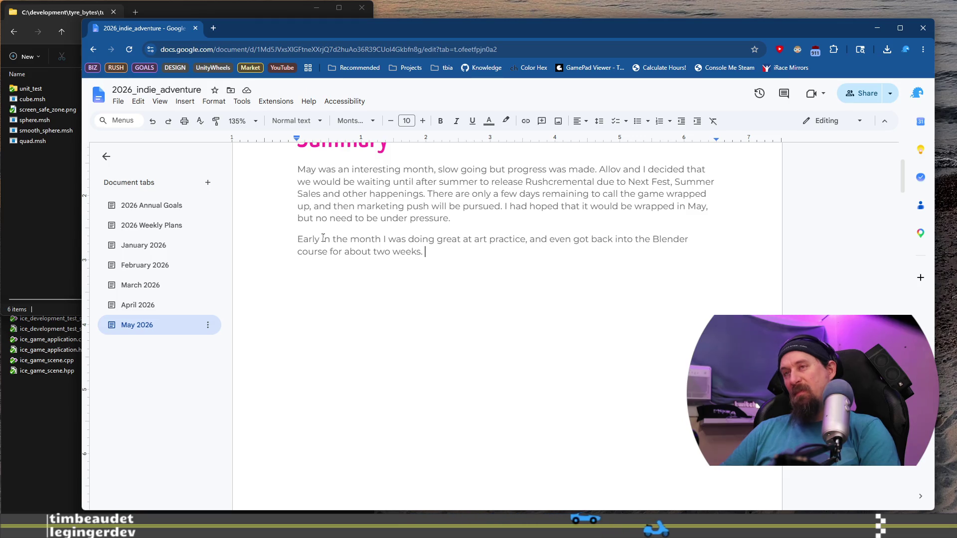
# Step: Continue the paragraph about skipped days and modelling the suzuki cappuccino in the Blender course
pyautogui.write('Then a few days got skip')
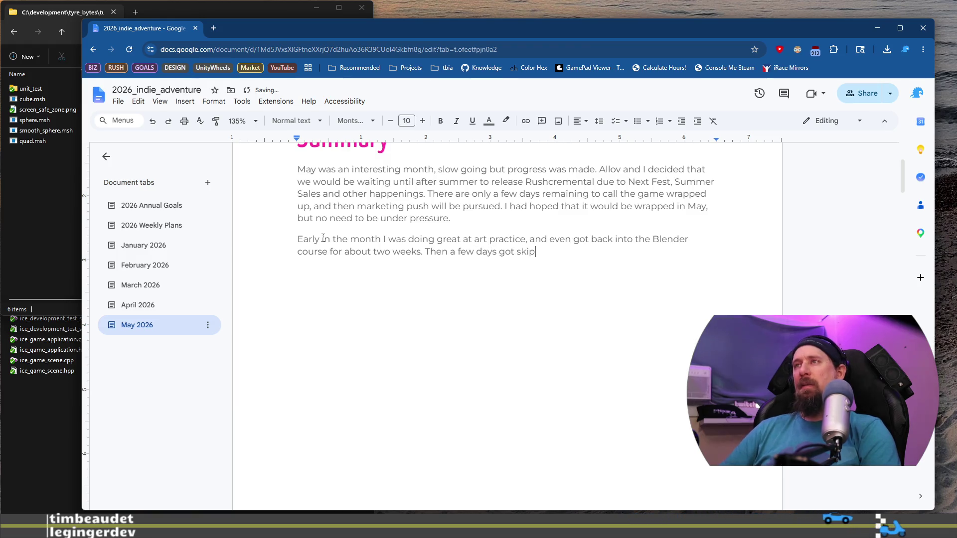
pyautogui.write('d and it was hard to th')
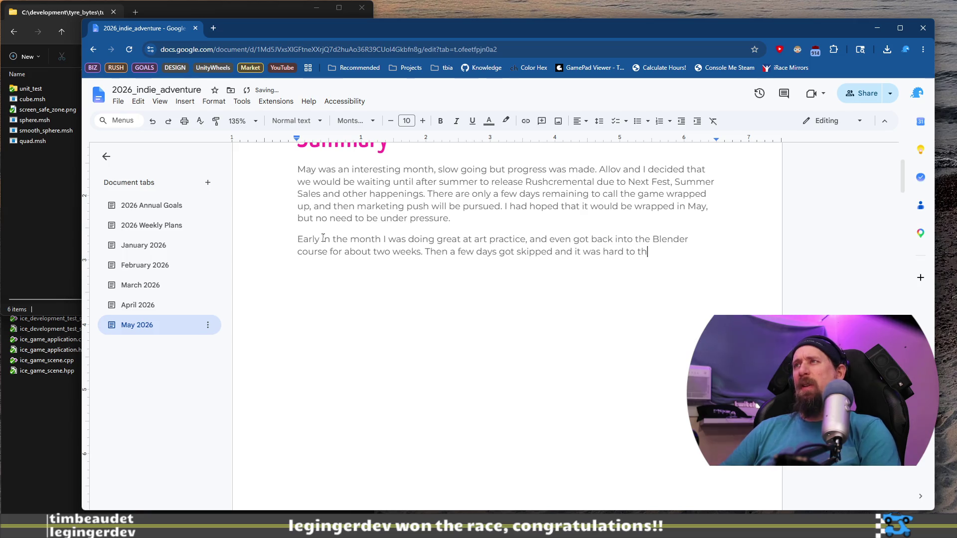
pyautogui.write('et the rhythm')
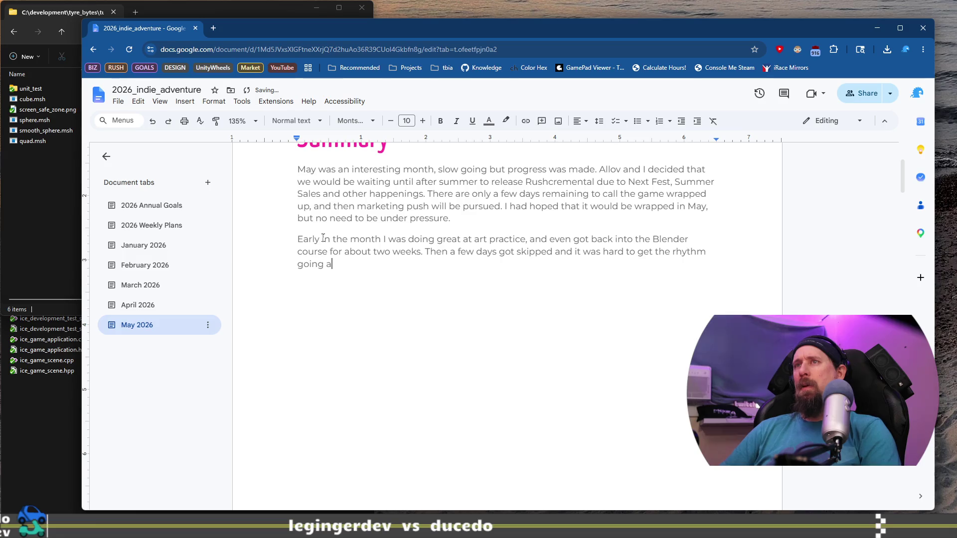
pyautogui.write('.')
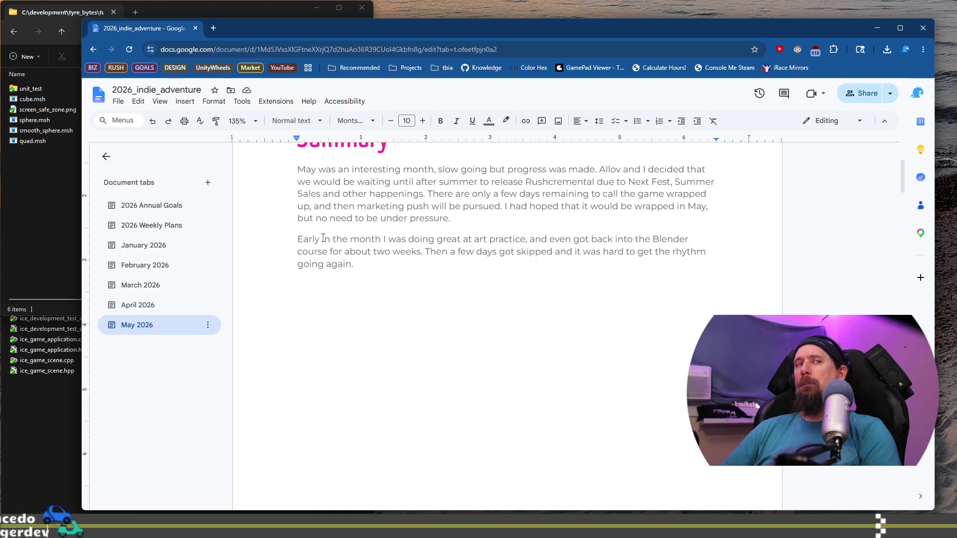
pyautogui.write('In trying to ')
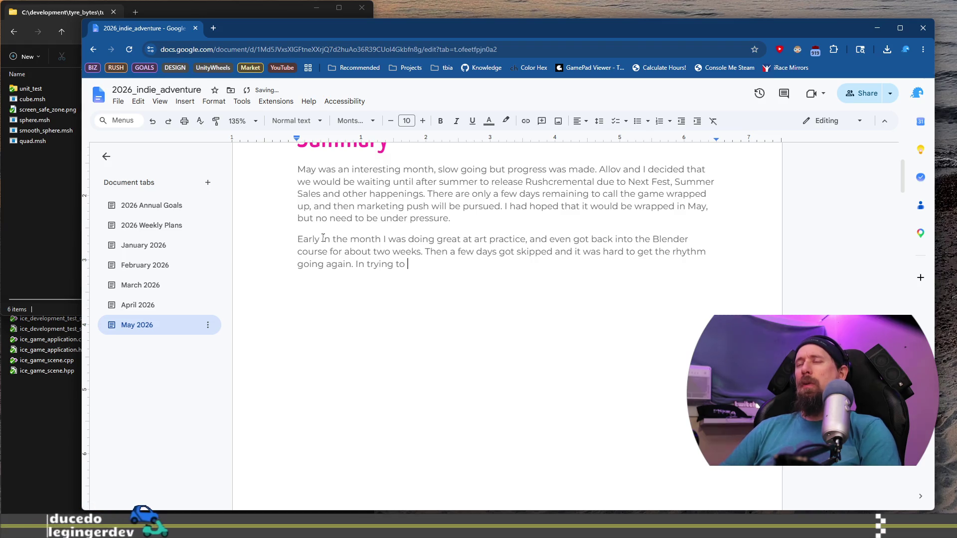
pyautogui.write('create')
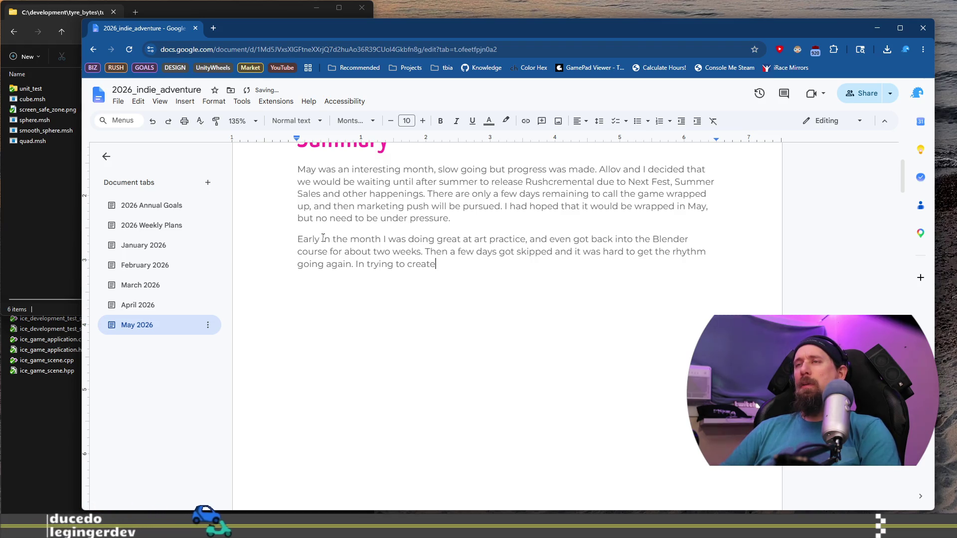
pyautogui.write(' the ')
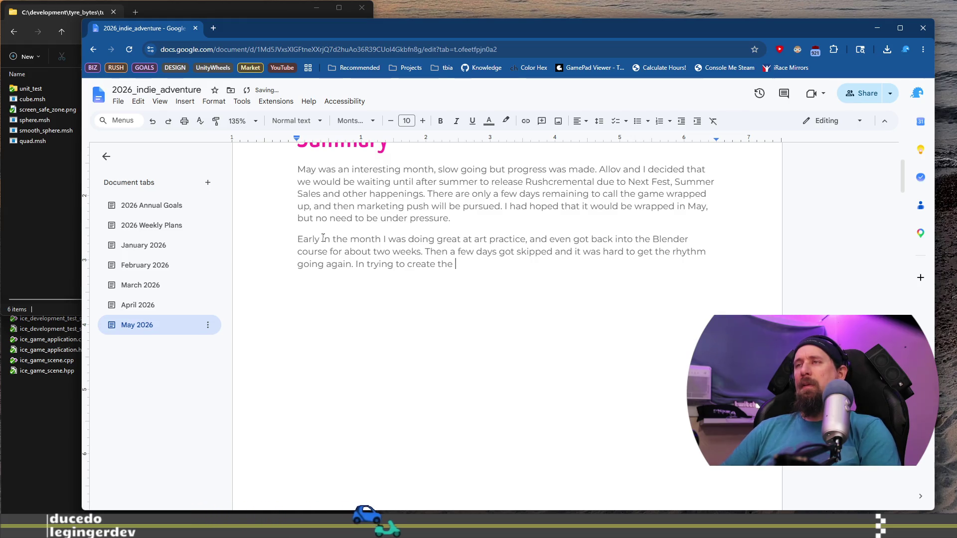
pyautogui.write('capichi')
pyautogui.hotkey('ctrl', 'BackSpace')
pyautogui.write('cappuccino')
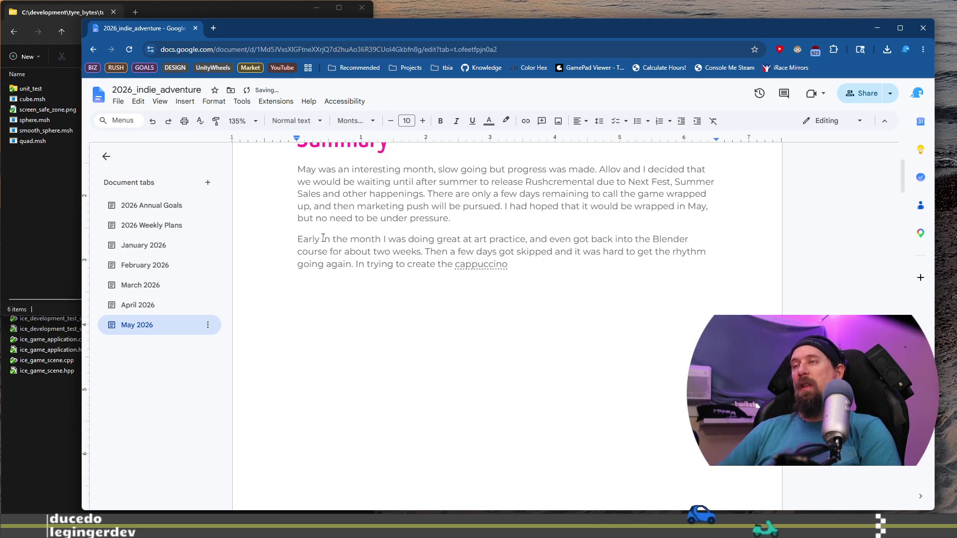
pyautogui.write('suzuki')
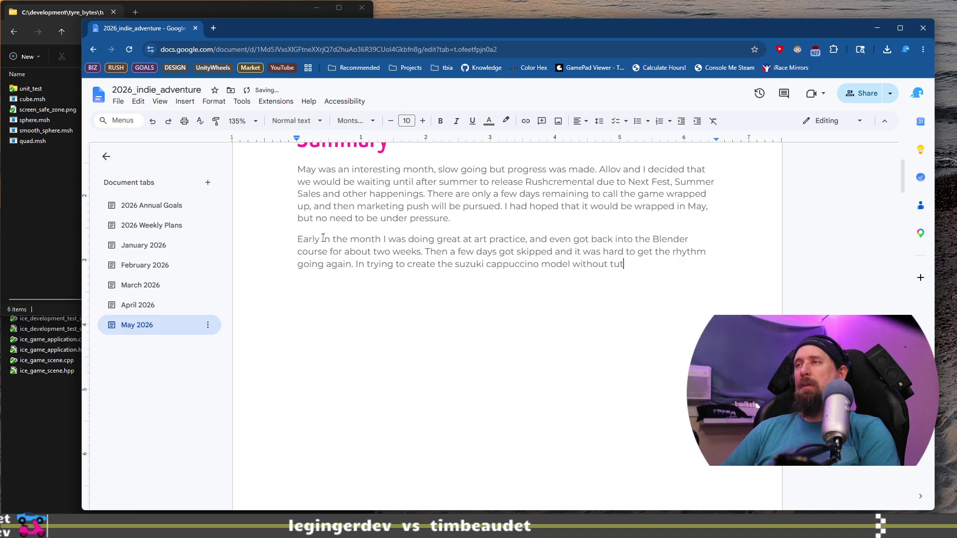
pyautogui.write('I a')
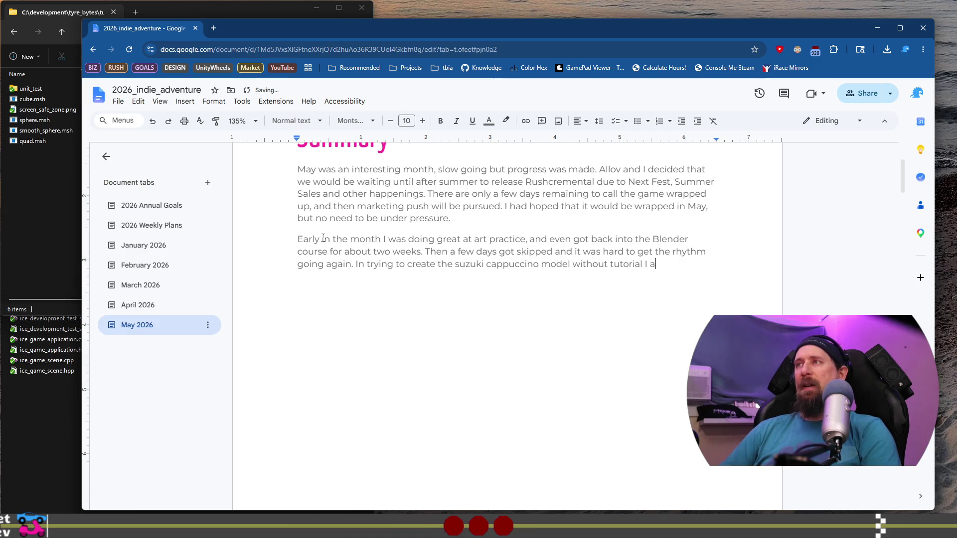
pyautogui.write(' found th')
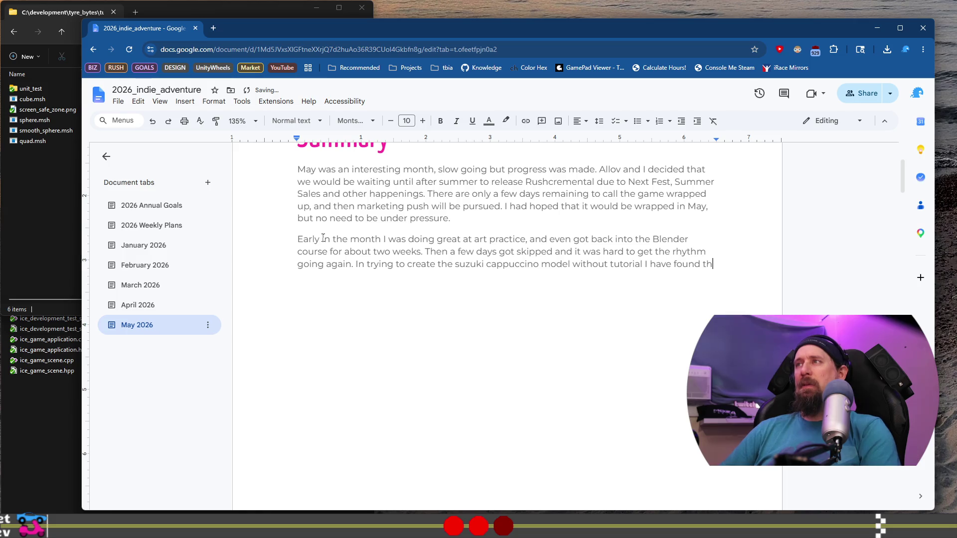
pyautogui.write('ome o')
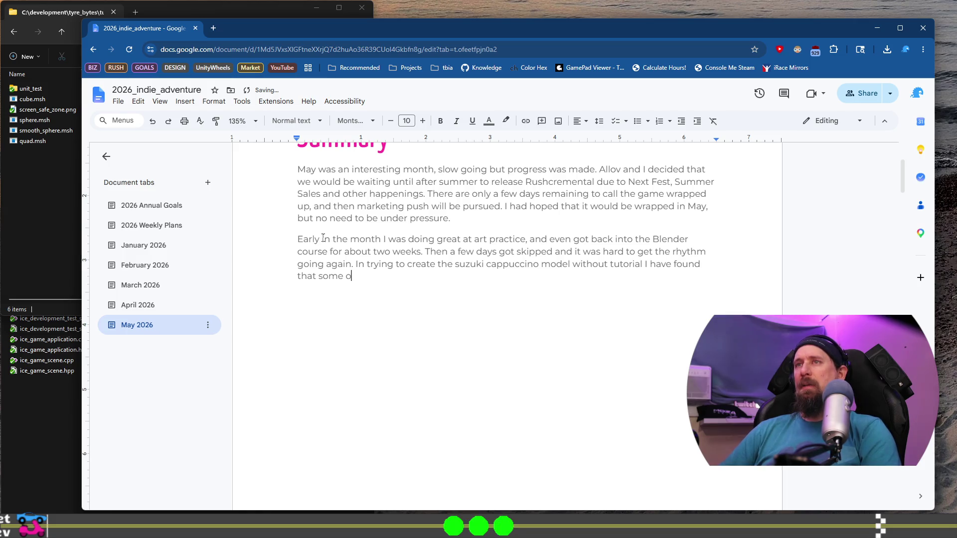
pyautogui.press('BackSpace')
pyautogui.press('BackSpace')
pyautogui.press('BackSpace')
pyautogui.press('BackSpace')
pyautogui.press('BackSpace')
pyautogui.press('BackSpace')
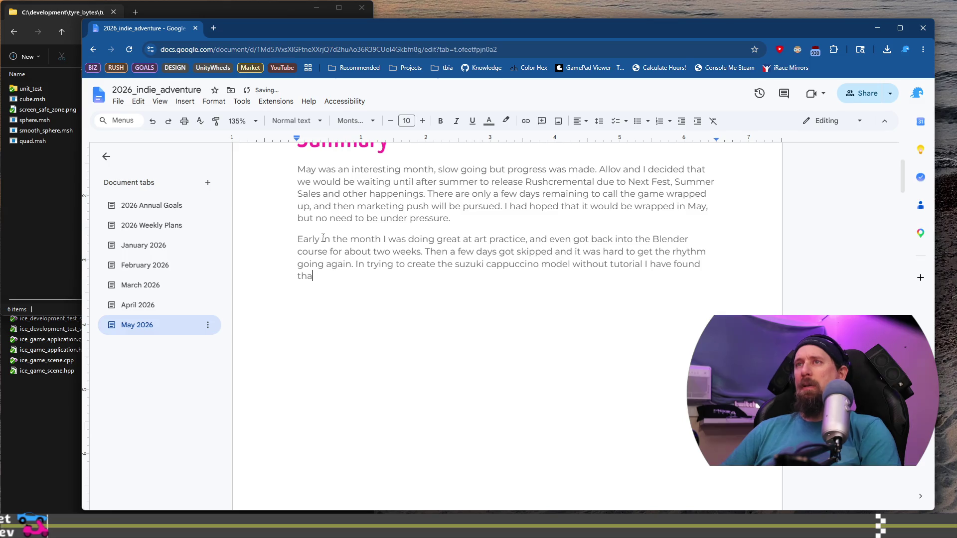
pyautogui.write('t more of that ')
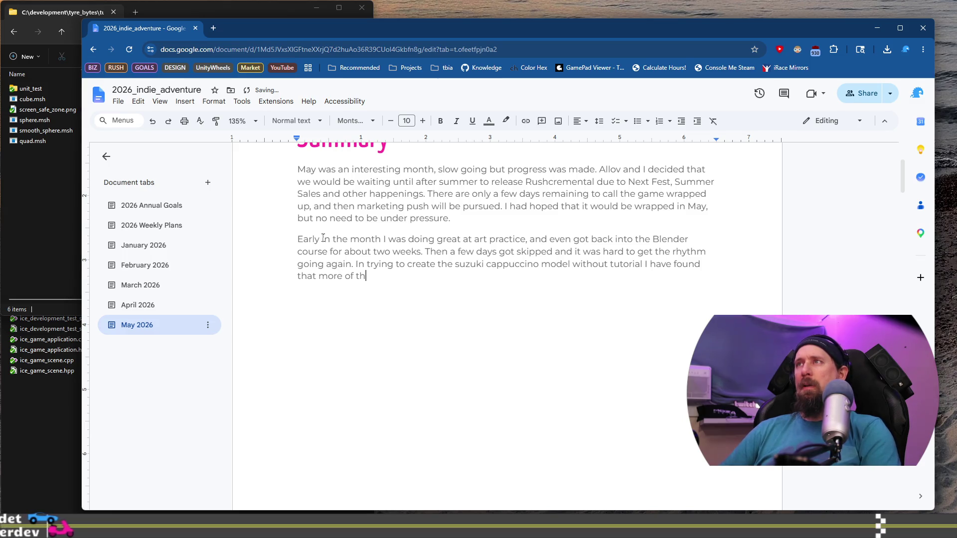
pyautogui.write('class is')
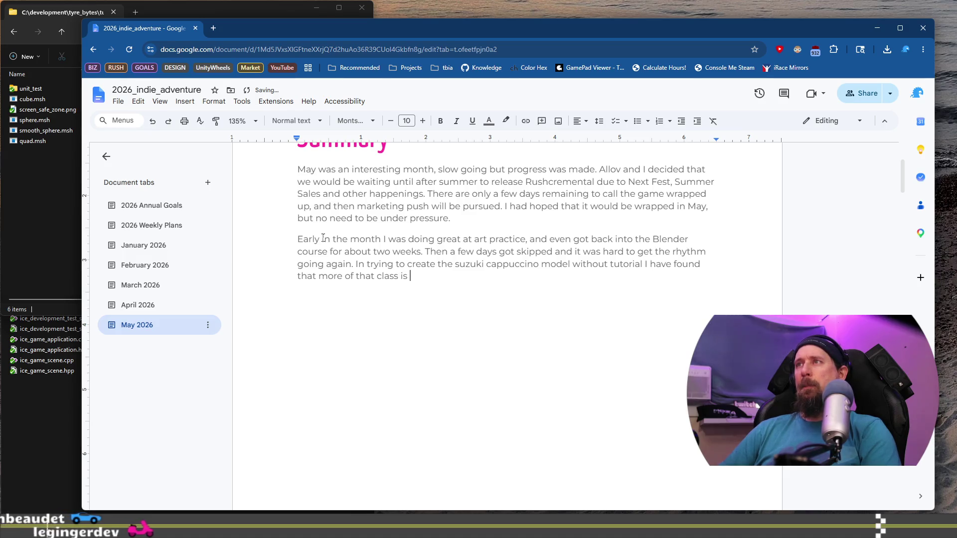
pyautogui.press('BackSpace')
pyautogui.press('BackSpace')
pyautogui.press('BackSpace')
pyautogui.write('ourse is ')
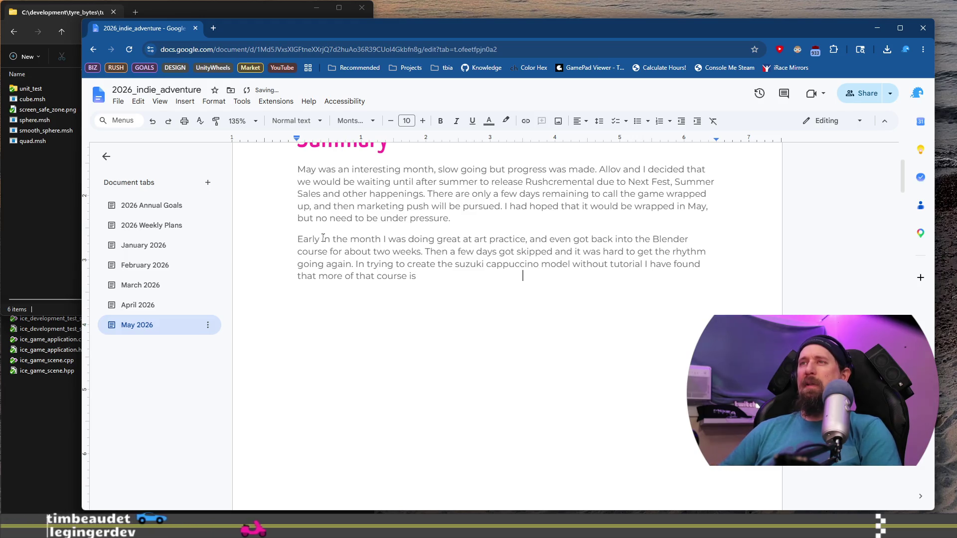
pyautogui.write('sticking around ')
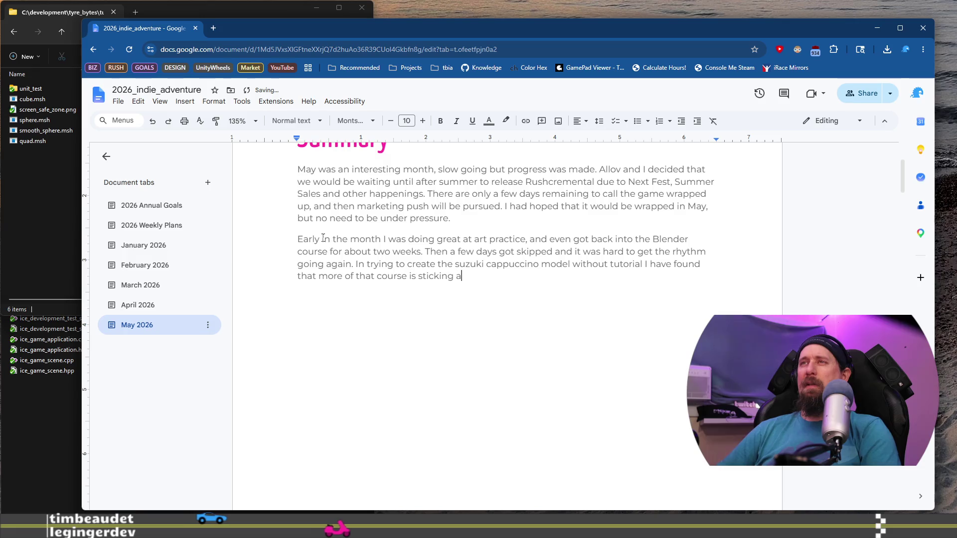
pyautogui.write('tha')
pyautogui.write(' would ')
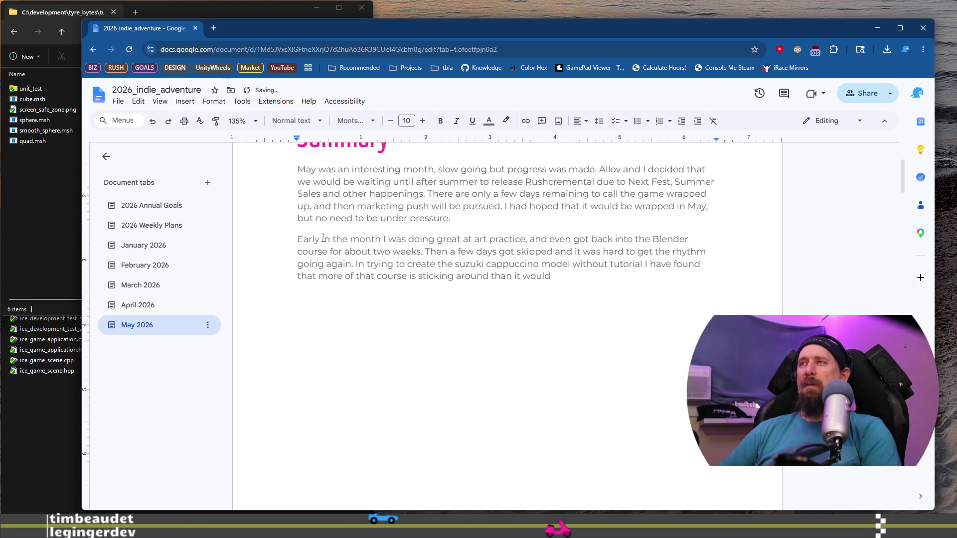
pyautogui.write('w')
pyautogui.write('eem at first.')
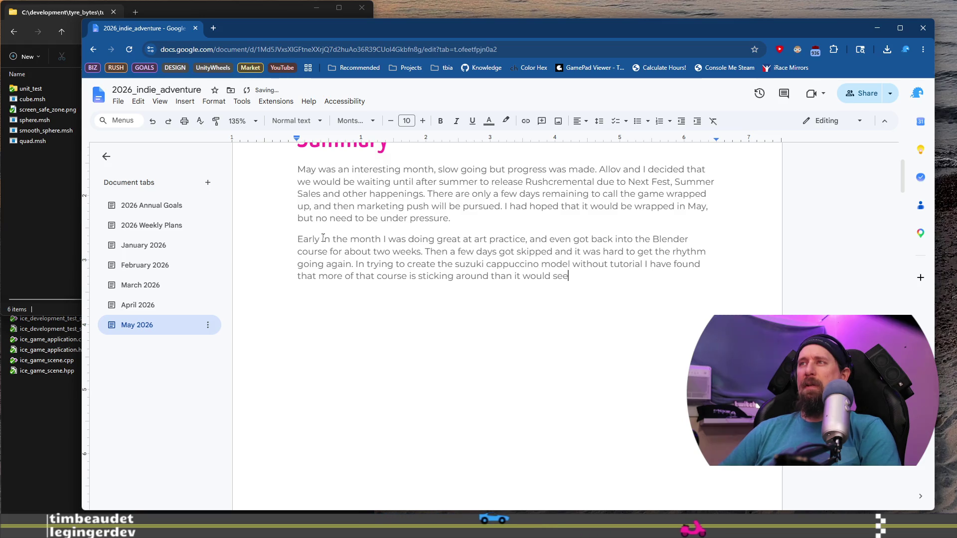
pyautogui.write(' That doesn’t mean I')
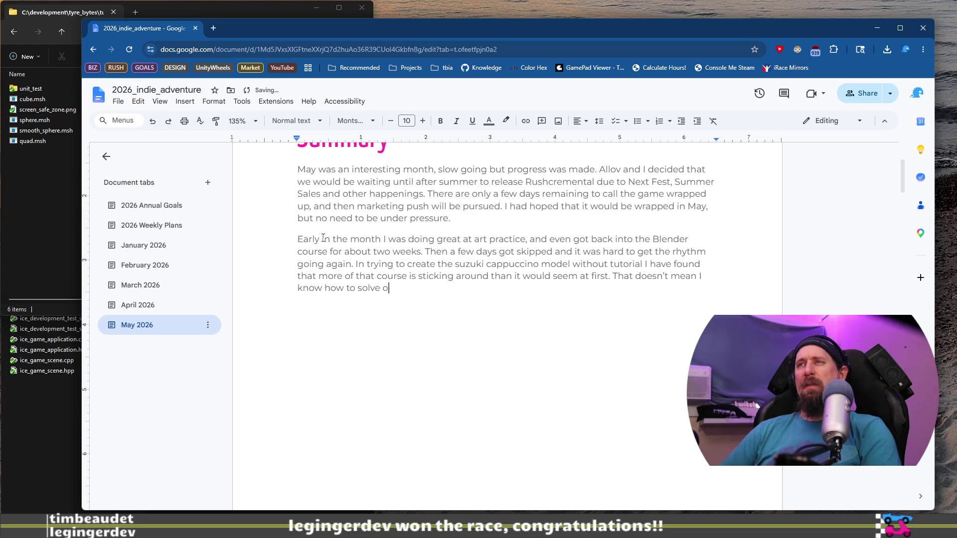
# Step: Rewrite the final sentence to end 'but it seems worth continuing.' and start a new line
pyautogui.write('the things I feel I should be lear')
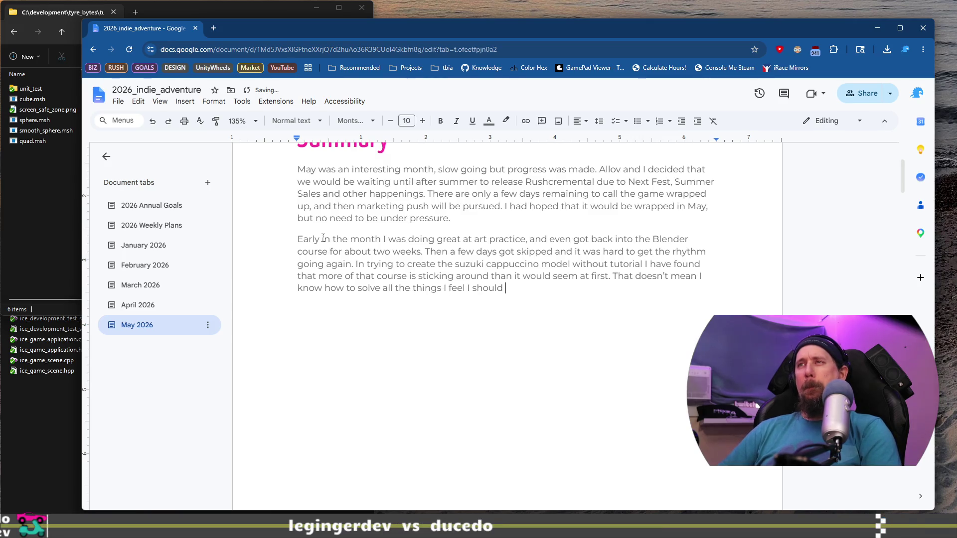
pyautogui.write('ning from it; but')
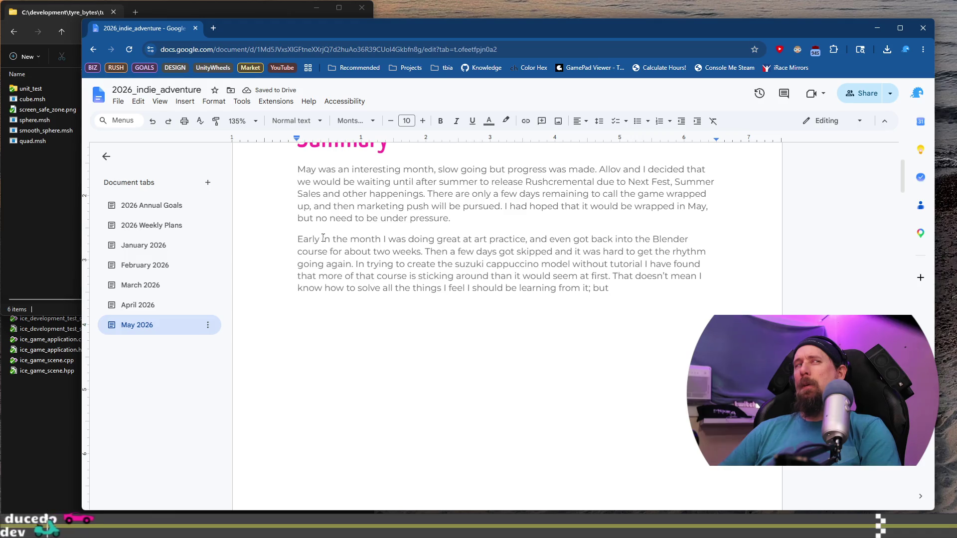
pyautogui.write('h')
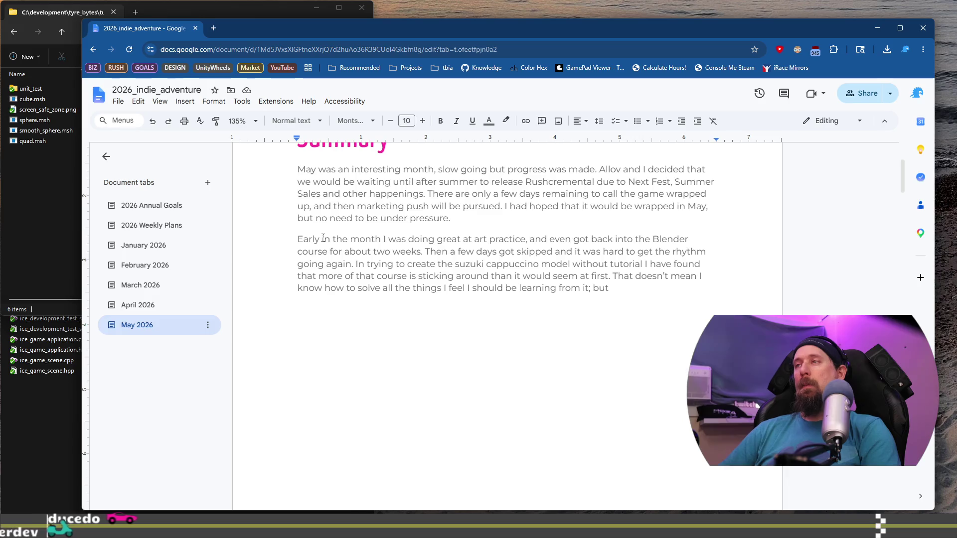
pyautogui.press('BackSpace')
pyautogui.press('BackSpace')
pyautogui.press('BackSpace')
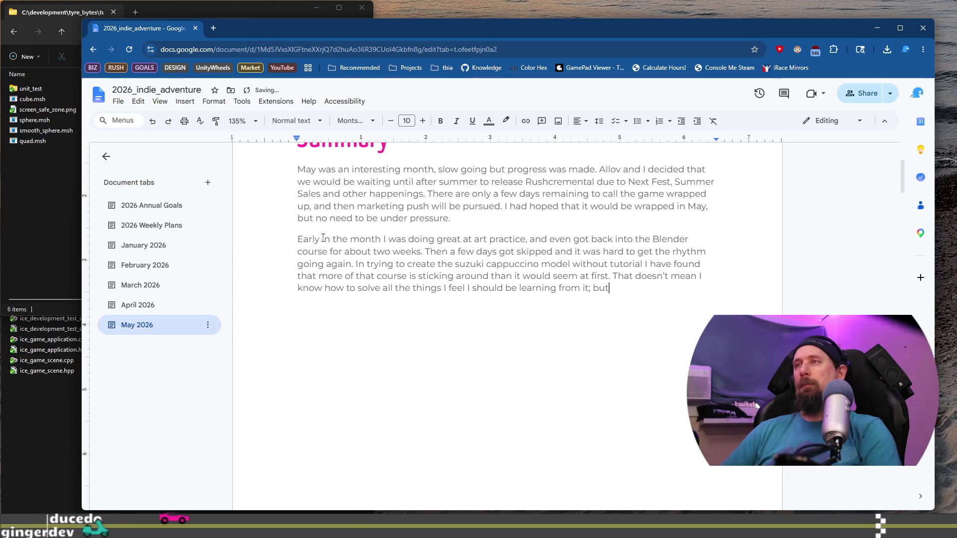
pyautogui.press('BackSpace')
pyautogui.write('!')
pyautogui.write('.')
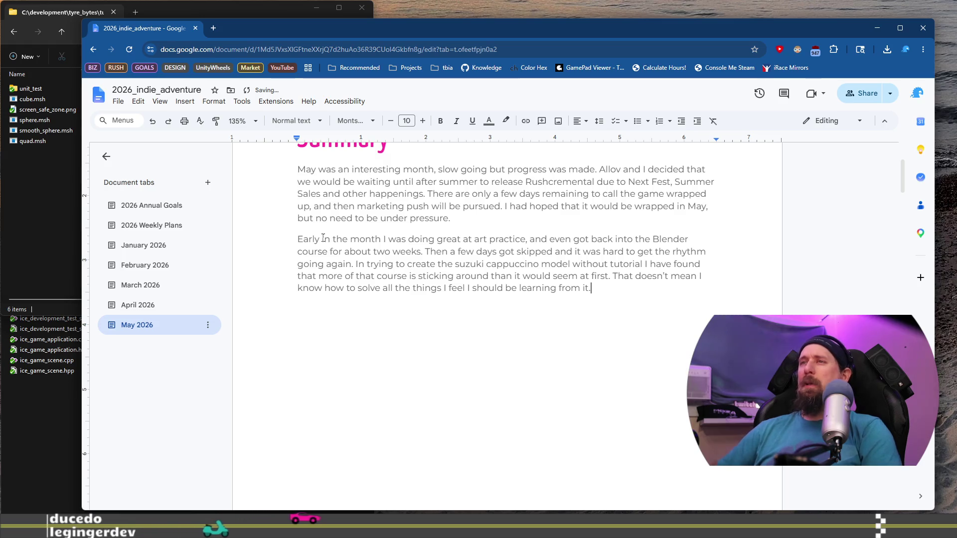
pyautogui.hotkey('ctrl', 'shift', 'Left')
pyautogui.hotkey('ctrl', 'shift', 'Left')
pyautogui.hotkey('ctrl', 'shift', 'Left')
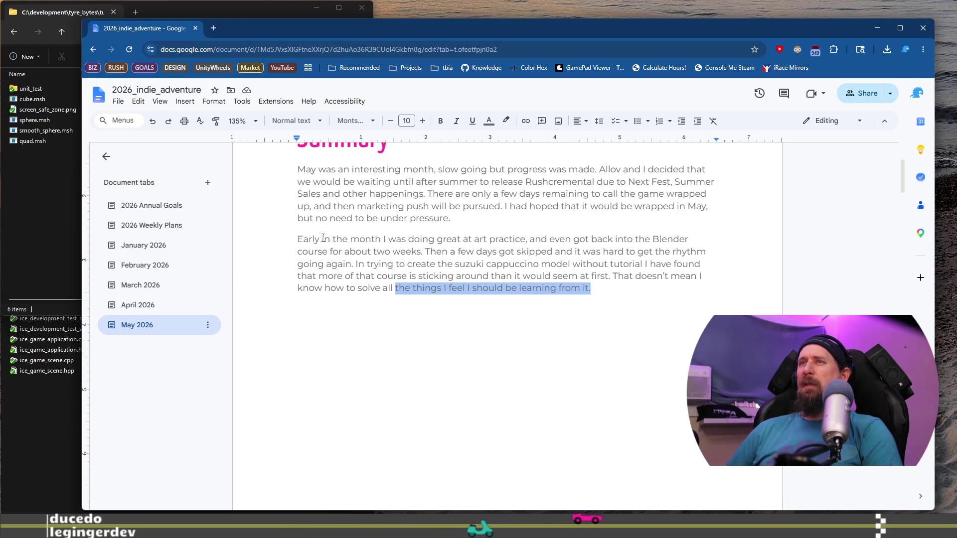
pyautogui.hotkey('ctrl', 'shift', 'Left')
pyautogui.hotkey('ctrl', 'shift', 'Left')
pyautogui.hotkey('ctrl', 'shift', 'Left')
pyautogui.hotkey('ctrl', 'shift', 'Left')
pyautogui.hotkey('ctrl', 'shift', 'Left')
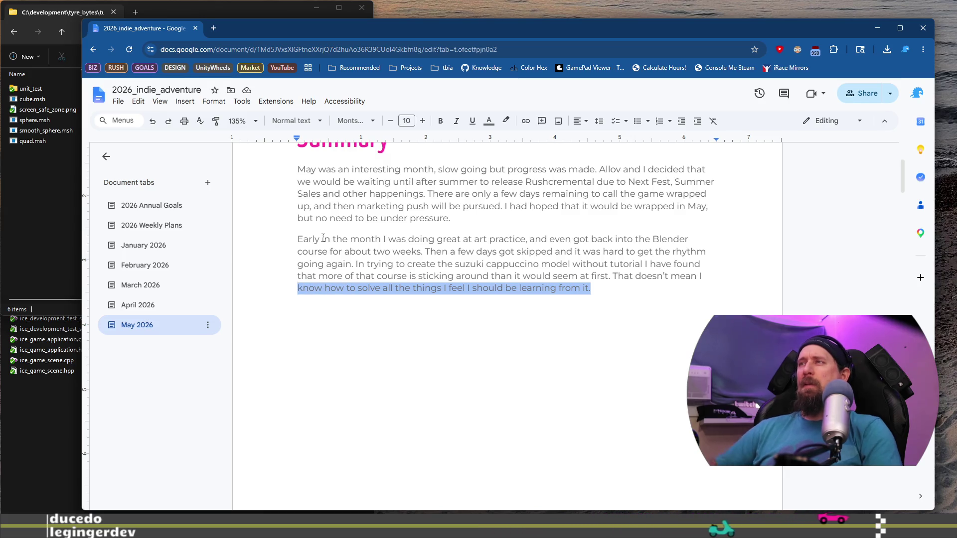
pyautogui.write('am learning all the things I hoped the course')
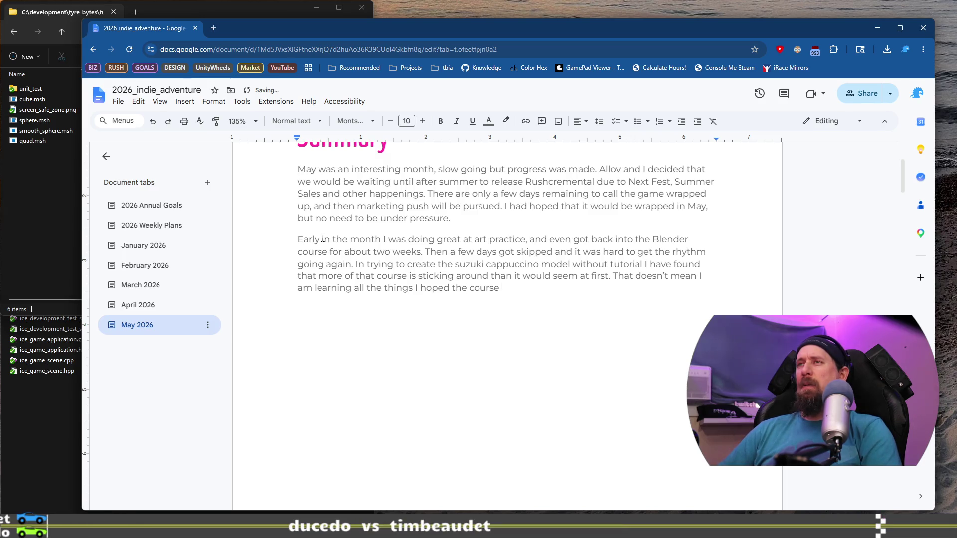
pyautogui.write('would provide, but')
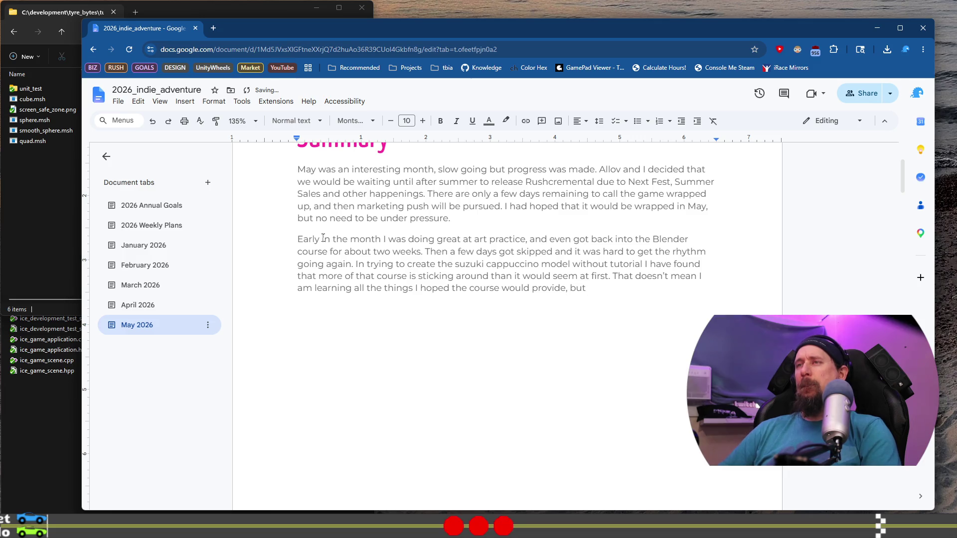
pyautogui.write('seems worth ')
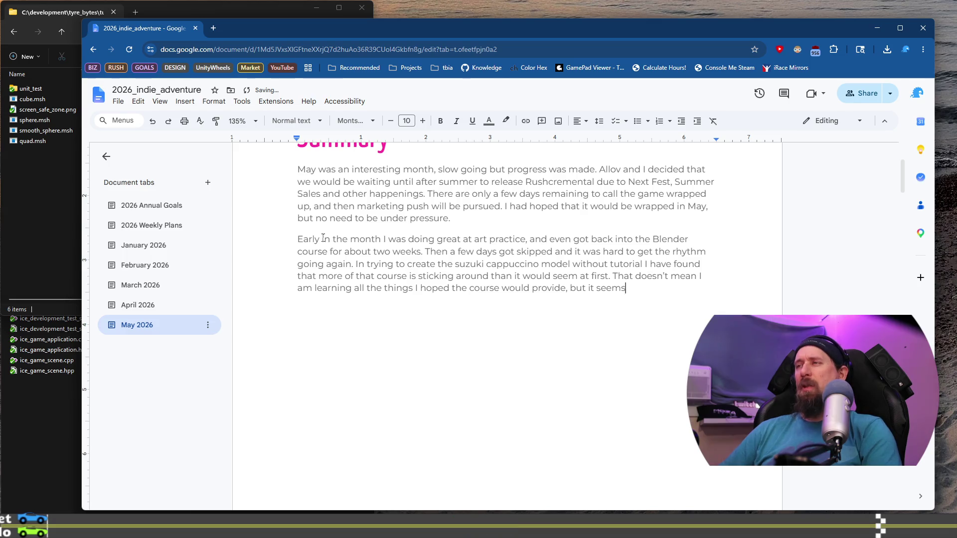
pyautogui.write('continuing.')
pyautogui.press('Return')
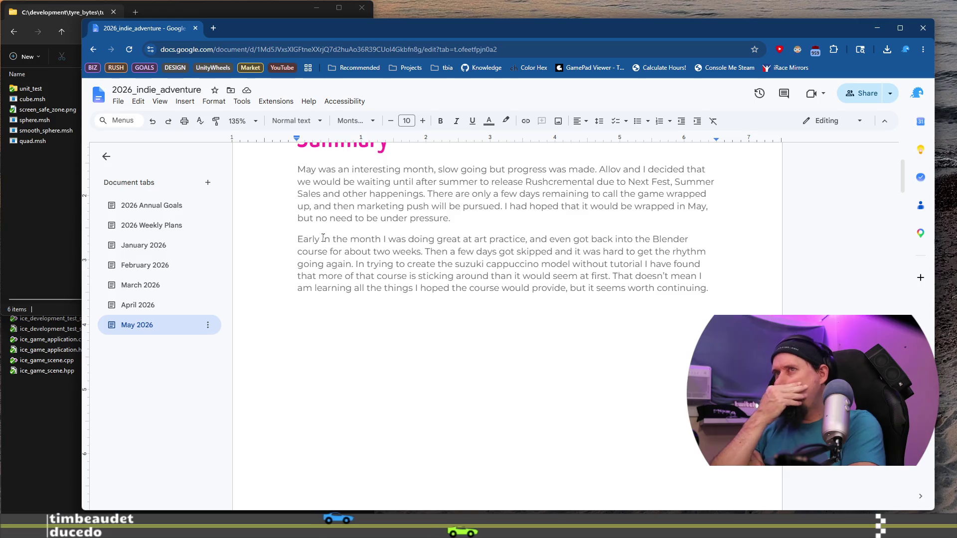
# Step: Start a new paragraph reading 'May has been a blur, many projects…'
pyautogui.press('Return')
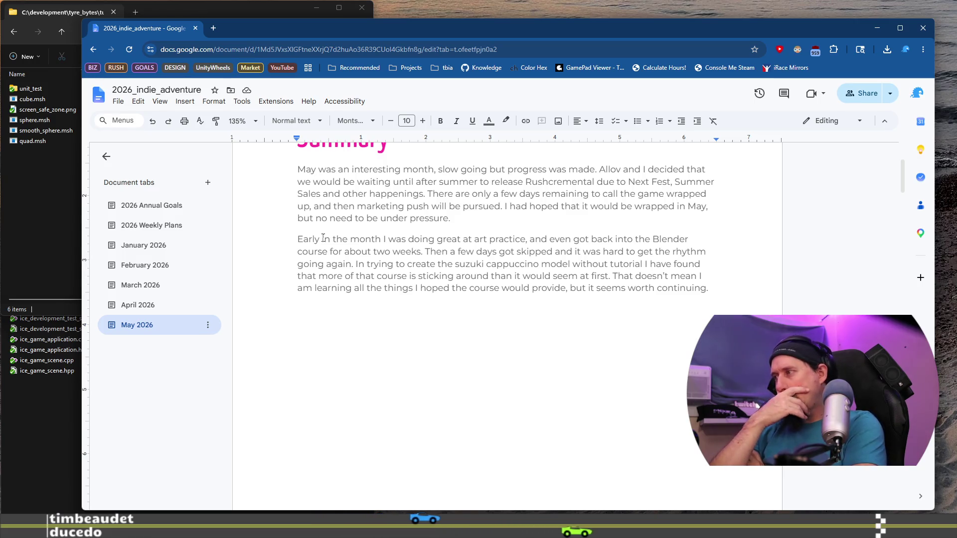
pyautogui.write('May has b')
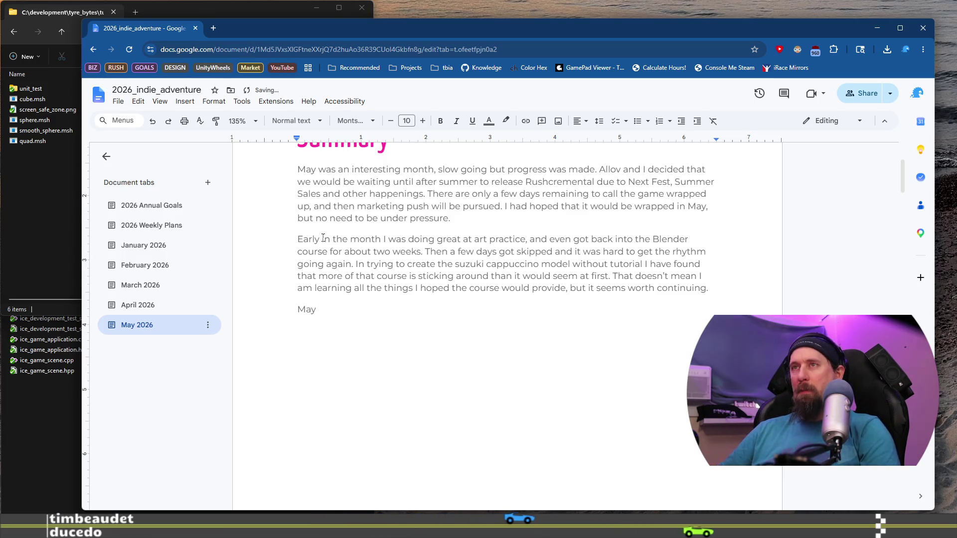
pyautogui.write('een blur, man')
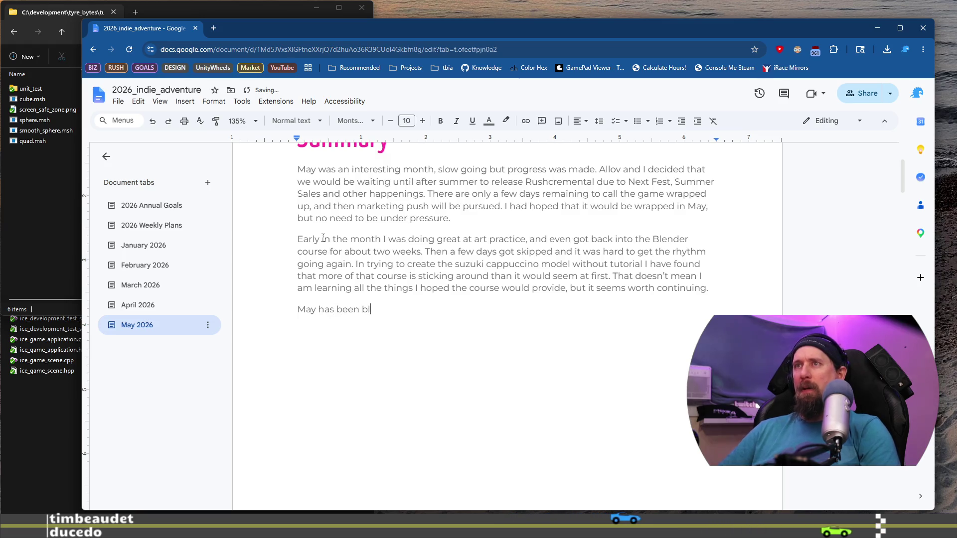
pyautogui.write('y projects, n')
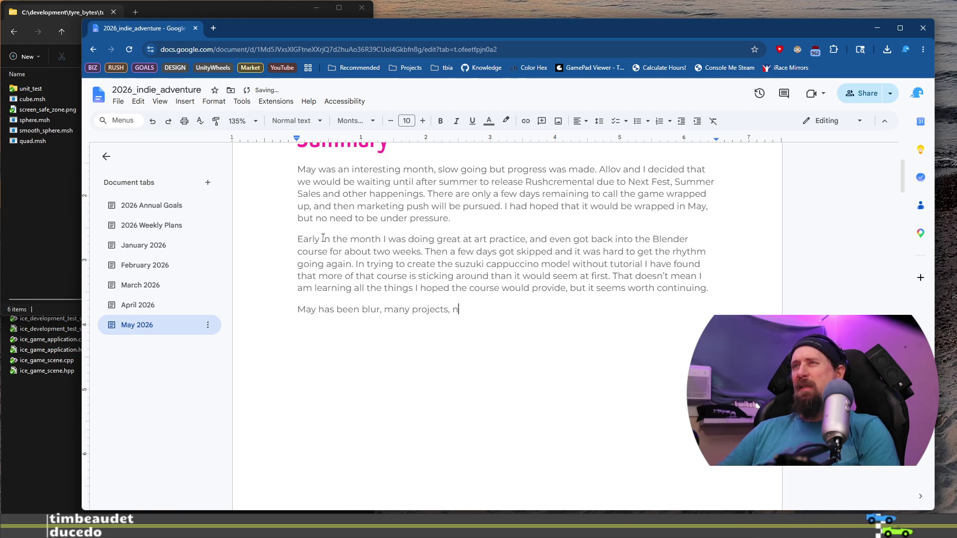
pyautogui.press('BackSpace')
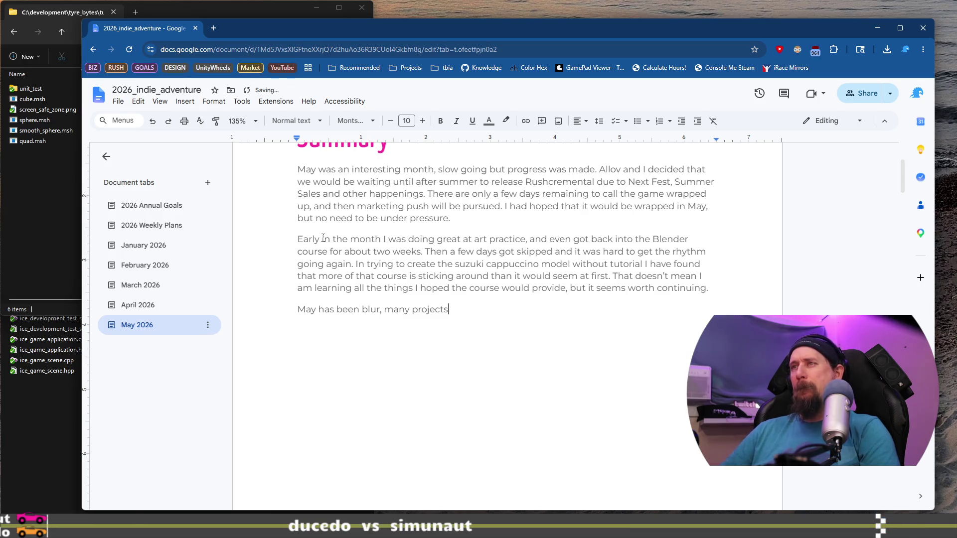
pyautogui.write('tou')
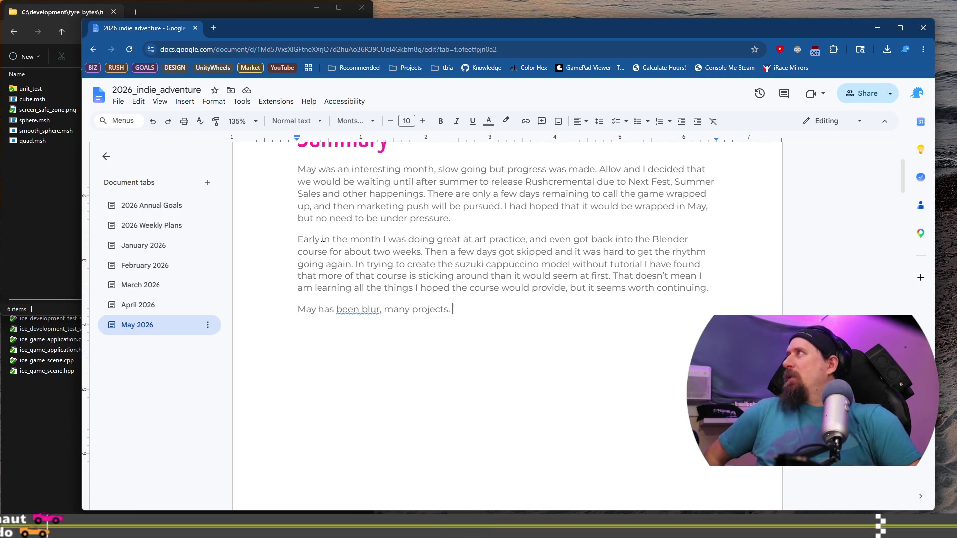
pyautogui.press('Home')
pyautogui.hotkey('ctrl', 'Right')
pyautogui.hotkey('ctrl', 'Right')
pyautogui.hotkey('ctrl', 'Right')
pyautogui.write('a')
# Step: Complete the sentence with 'touched and lots of progress here or there' and trim the leftover clause
pyautogui.press('End')
pyautogui.write('t')
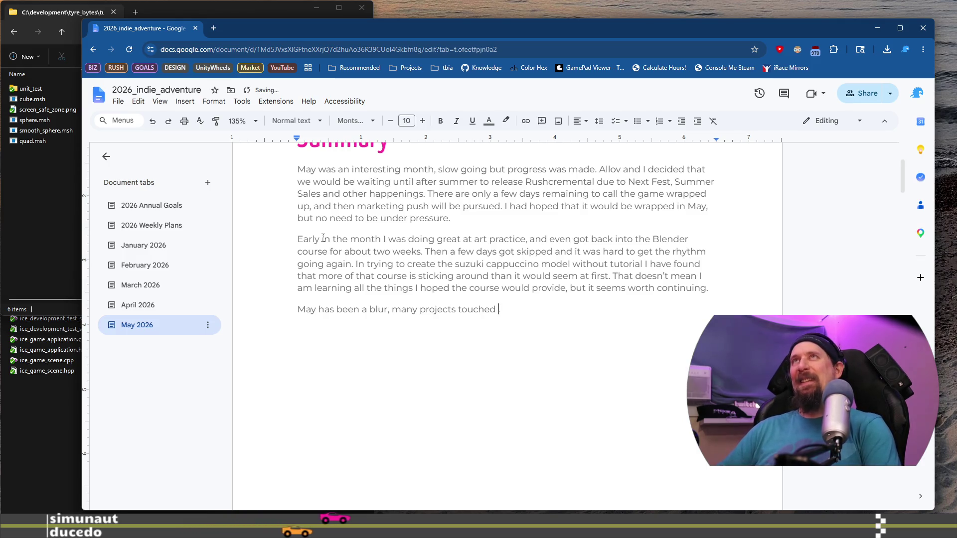
pyautogui.press('BackSpace')
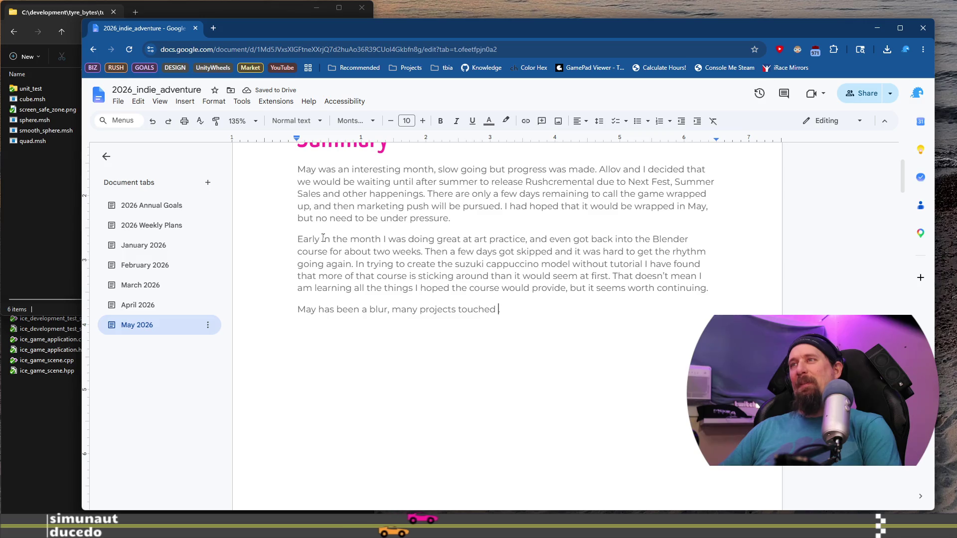
pyautogui.write('.and l')
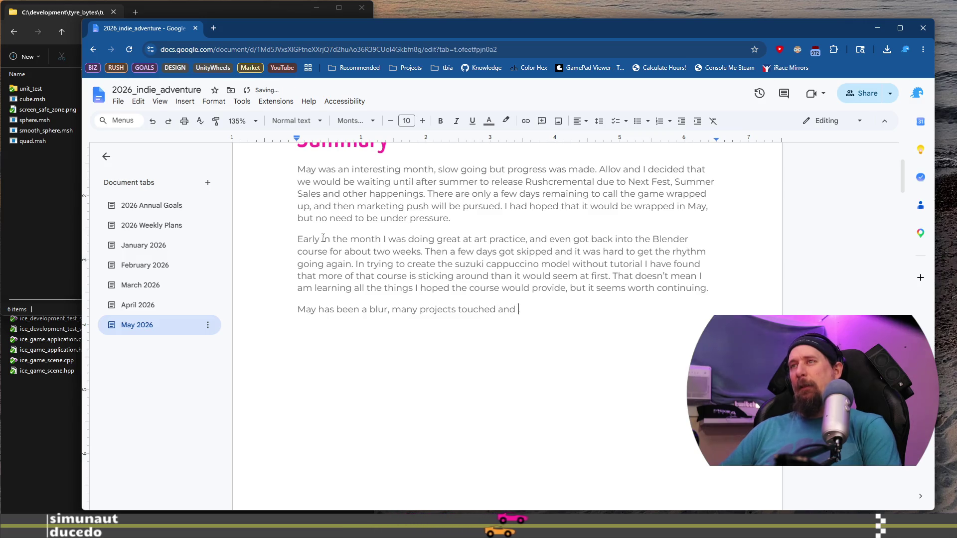
pyautogui.write('ots of ')
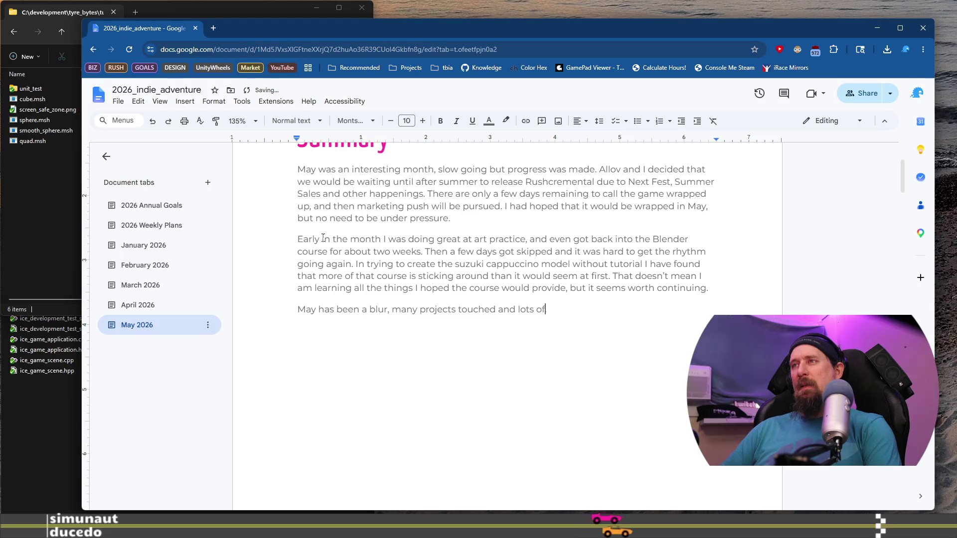
pyautogui.write('progres')
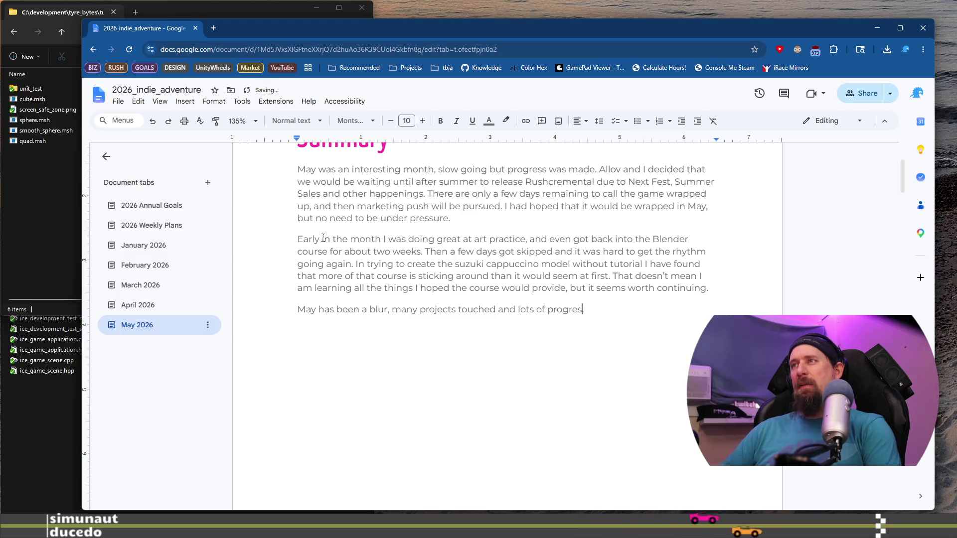
pyautogui.write('s here or there, but not .')
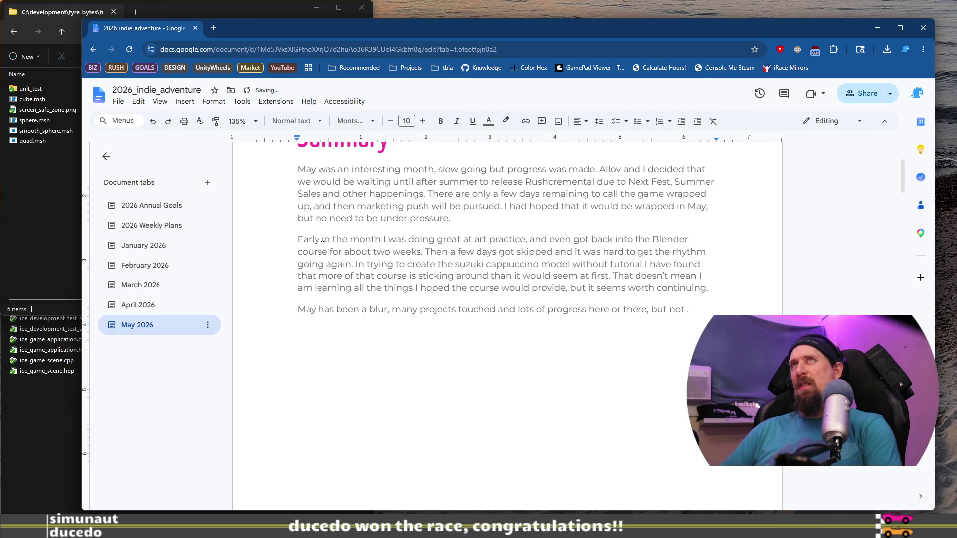
pyautogui.press('BackSpace')
pyautogui.press('BackSpace')
pyautogui.press('BackSpace')
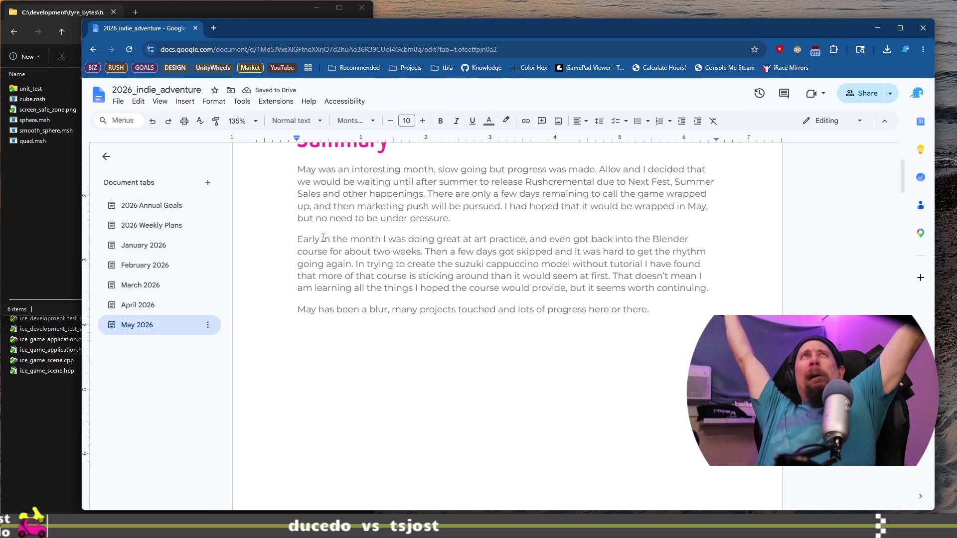
pyautogui.press('BackSpace')
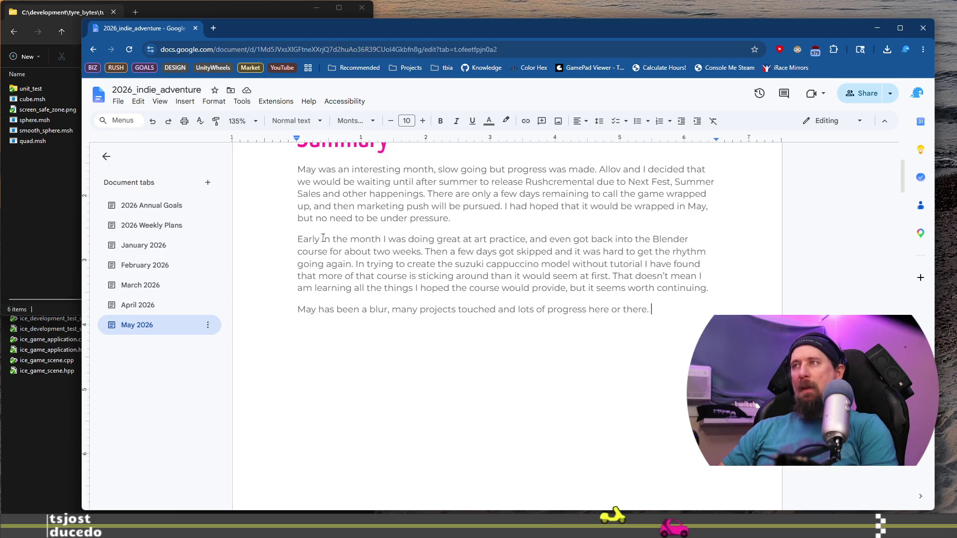
pyautogui.press('BackSpace')
pyautogui.press('BackSpace')
# Step: Add that breaks and inconsistency continued and keeping 2026 free from those issues is a struggle
pyautogui.write(', with breaks in between -')
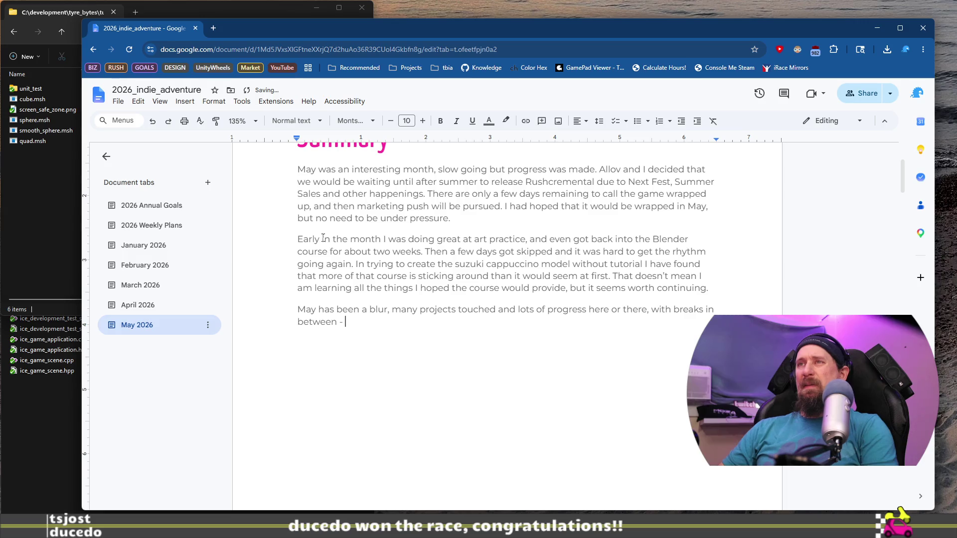
pyautogui.write('lack of consistency')
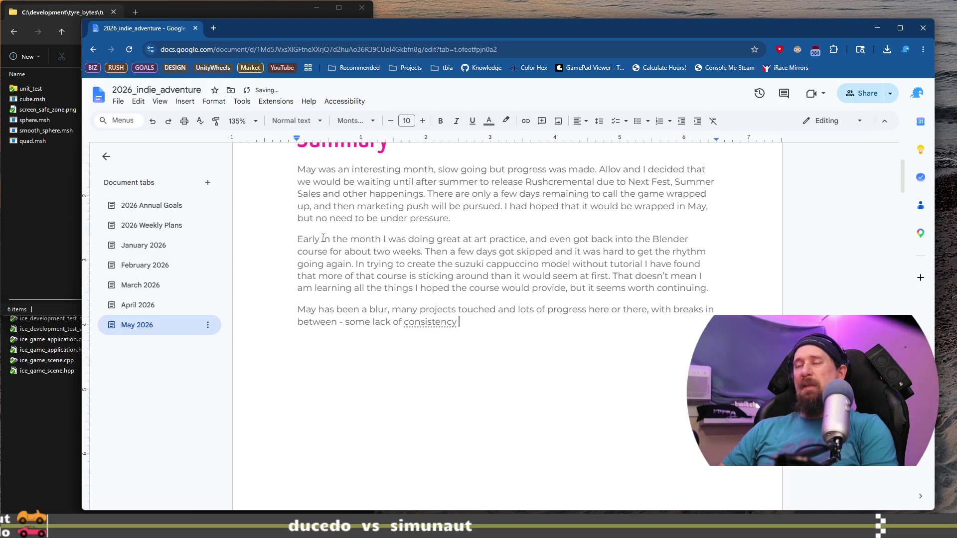
pyautogui.write(' continued ')
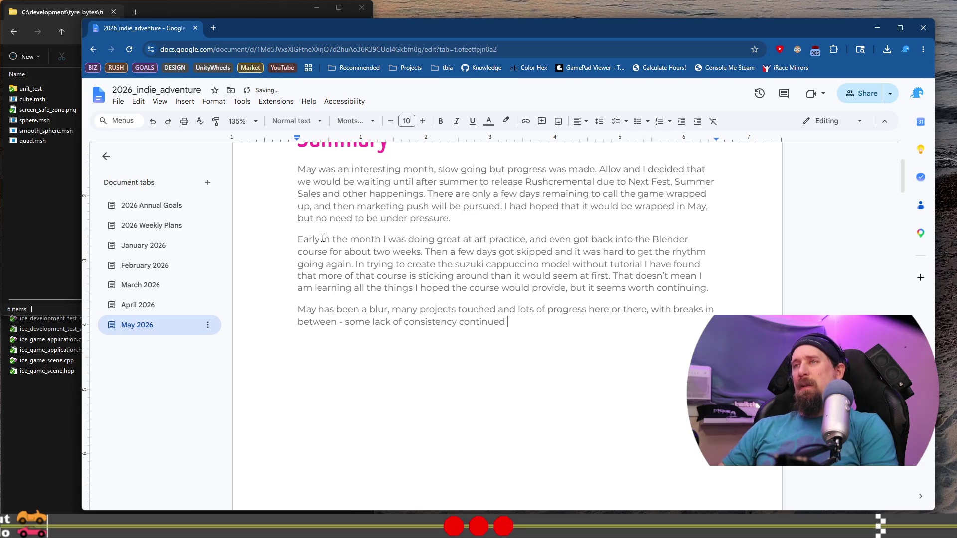
pyautogui.write('and ')
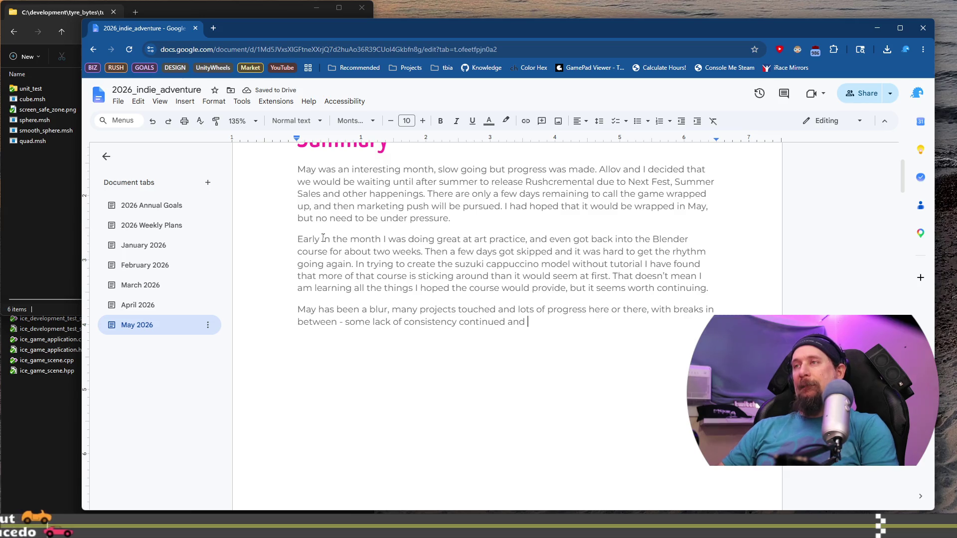
pyautogui.write("I'm struggl")
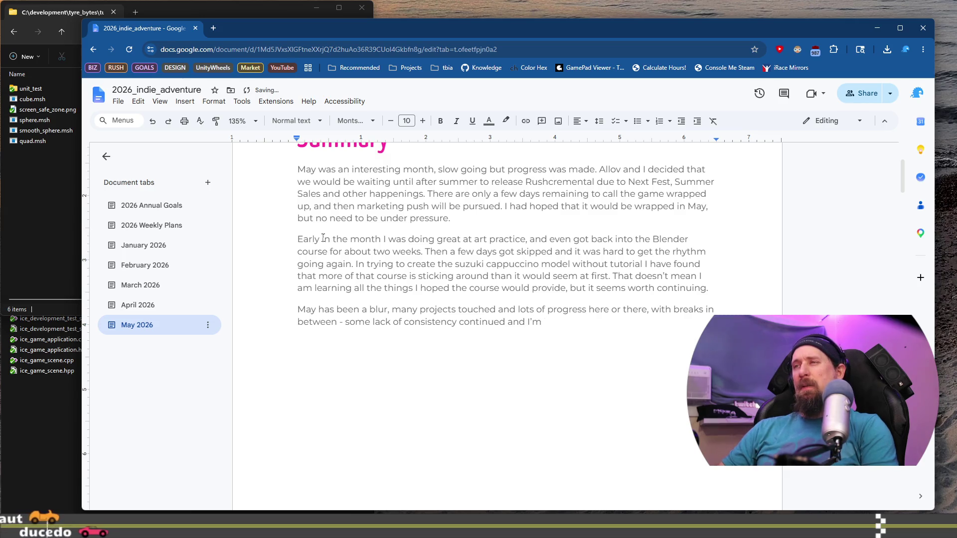
pyautogui.write('ing to ensure ')
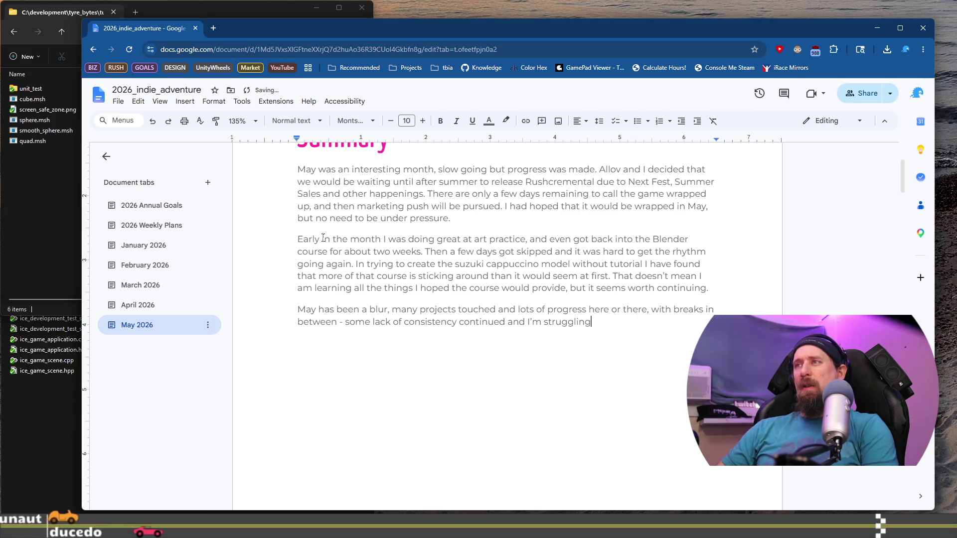
pyautogui.write('2026 ')
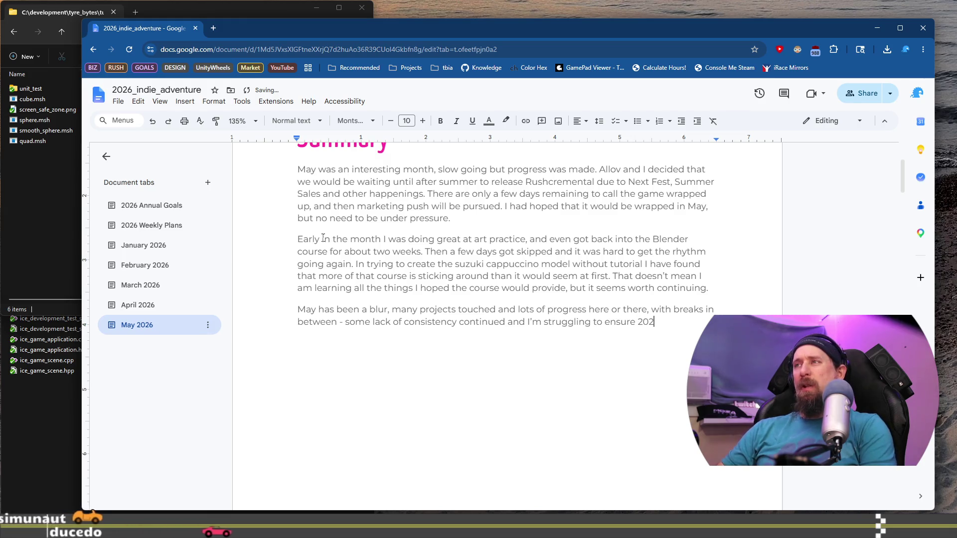
pyautogui.write('remains f')
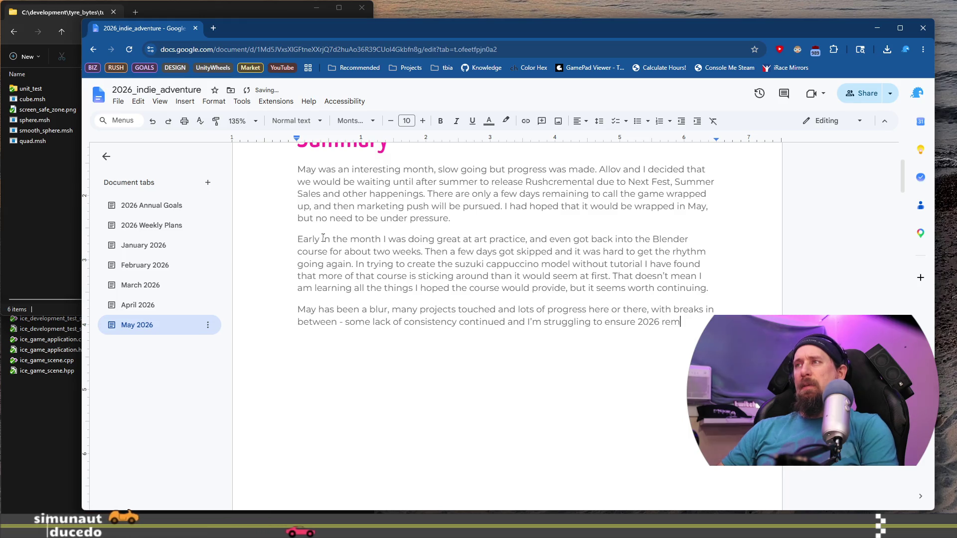
pyautogui.write('ree from ')
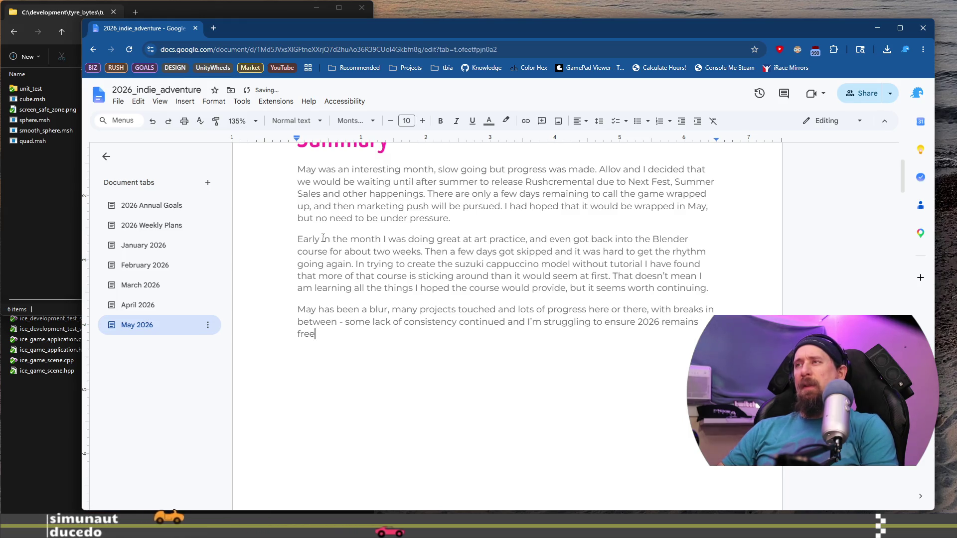
pyautogui.write('those issue')
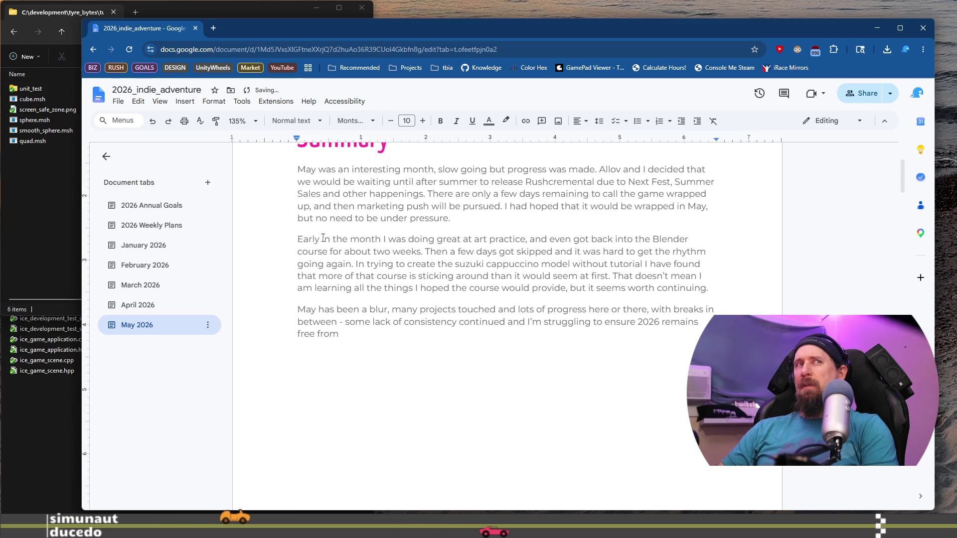
pyautogui.write('s.')
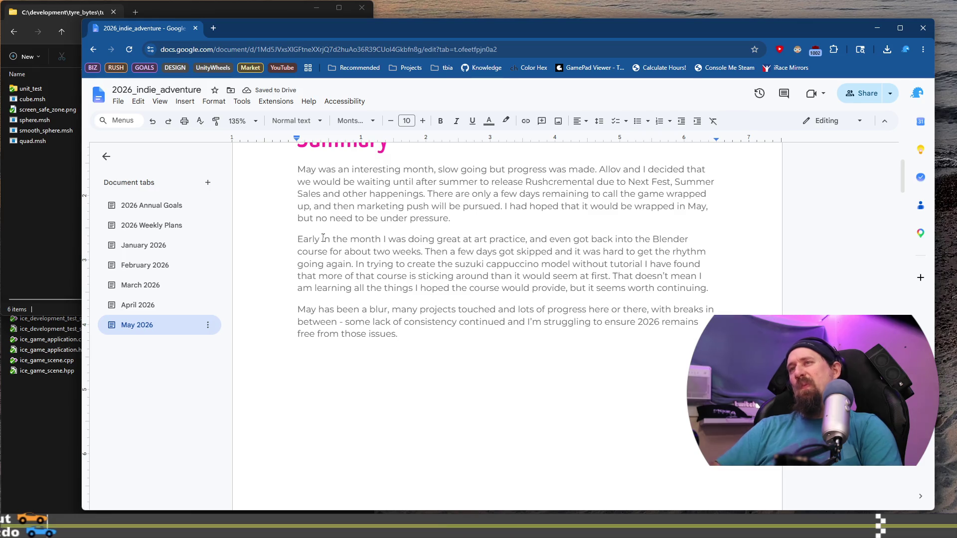
pyautogui.press('Return')
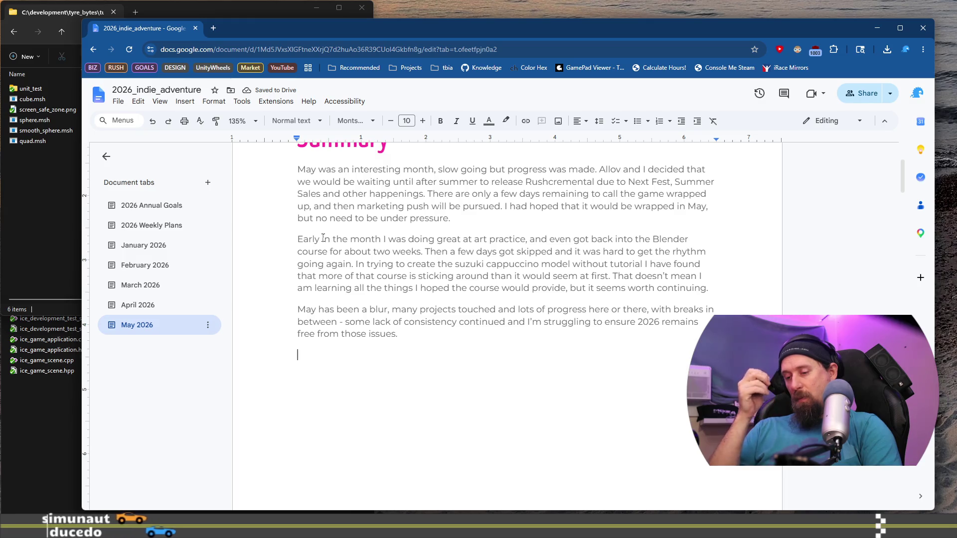
# Step: Write the closing Summary paragraph on late-May Turtle Brains text improvements like bold/italics for game descriptions
pyautogui.write('Near the end of the ')
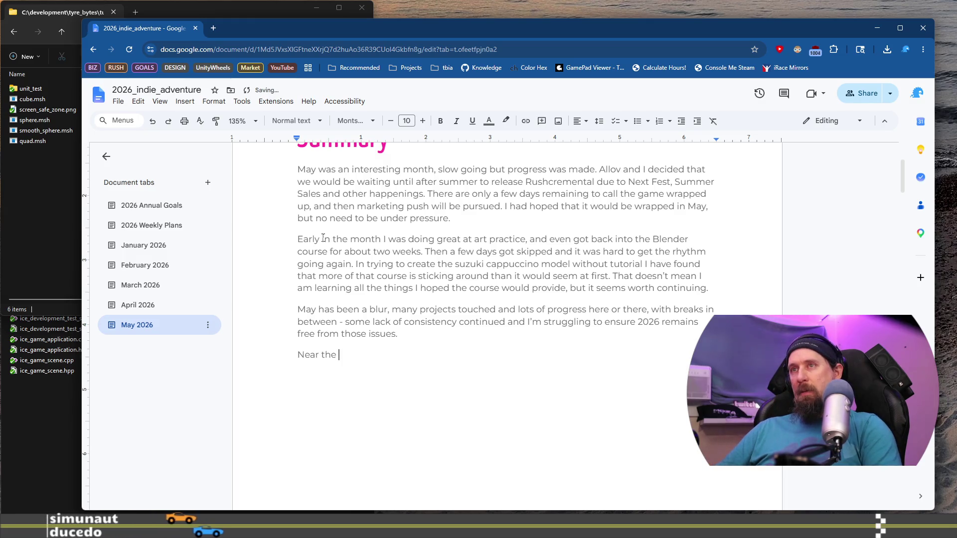
pyautogui.write('month ')
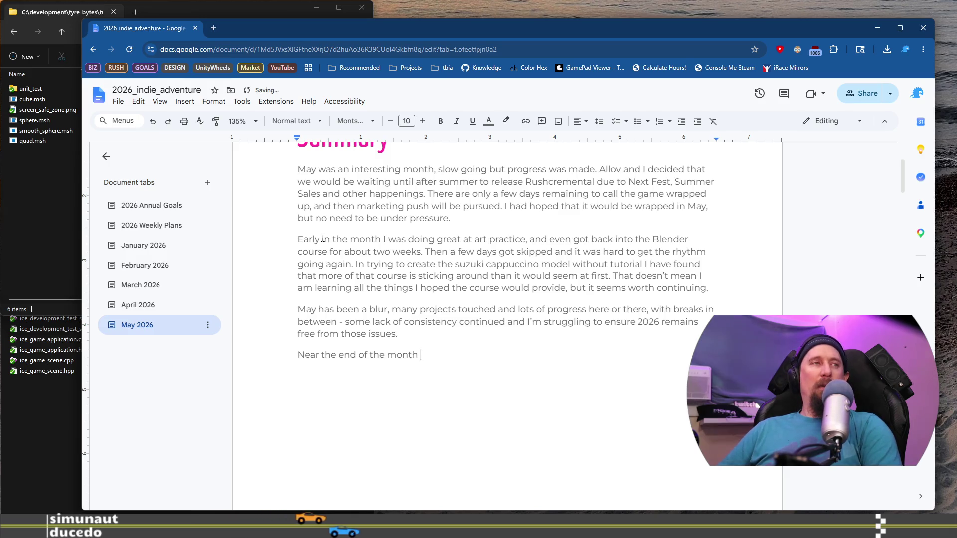
pyautogui.write('the ')
pyautogui.write('focus shif')
pyautogui.write('ted to Tur')
pyautogui.write('tle Brains t')
pyautogui.write('ext,')
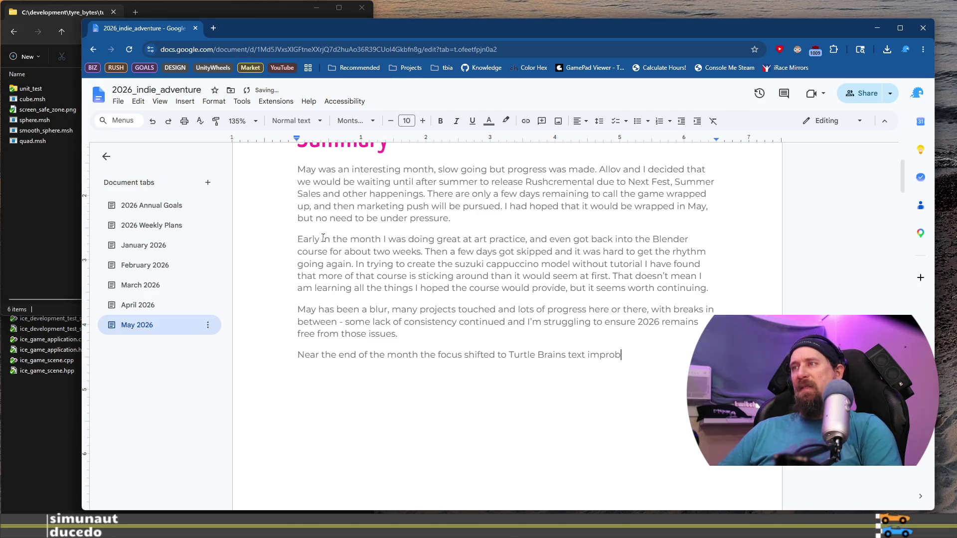
pyautogui.press('BackSpace')
pyautogui.write('vements, I want t')
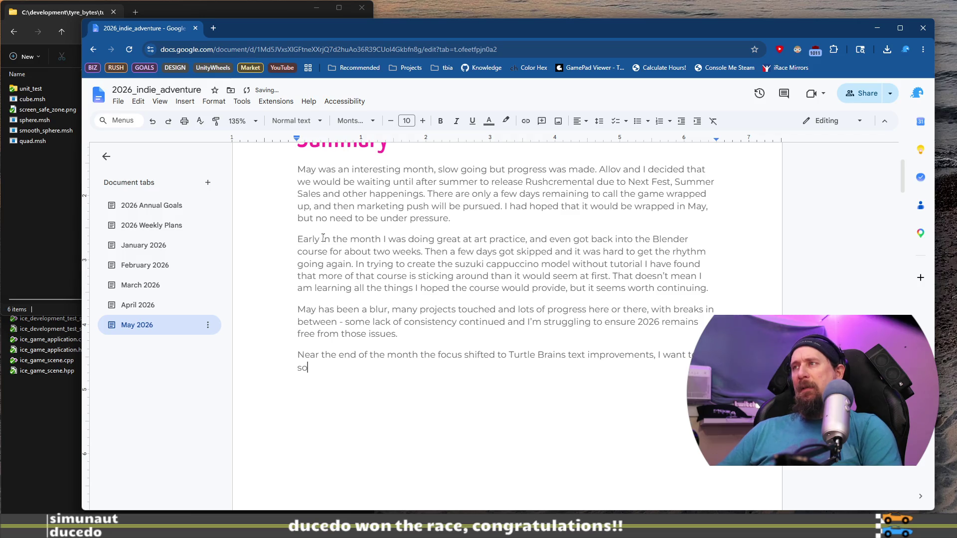
pyautogui.write('addit')
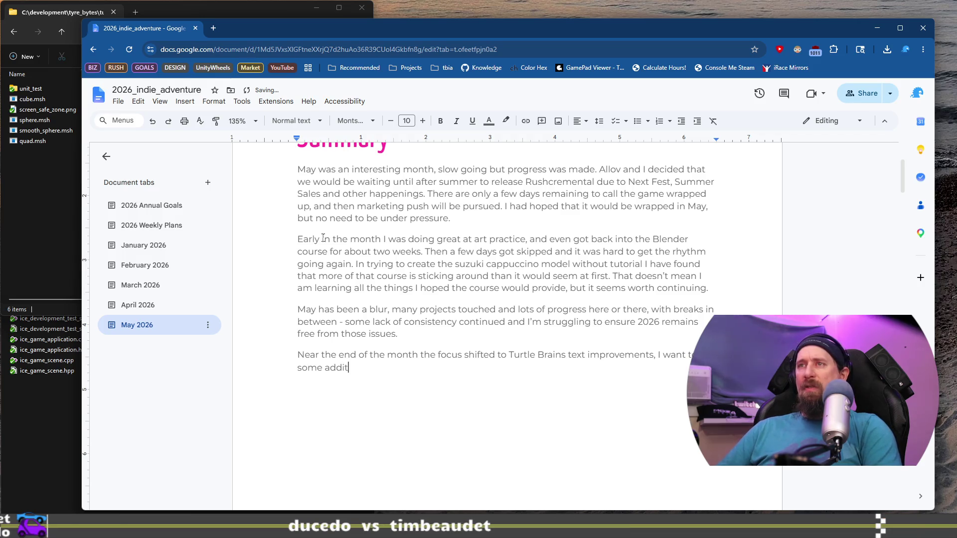
pyautogui.write('eatu ')
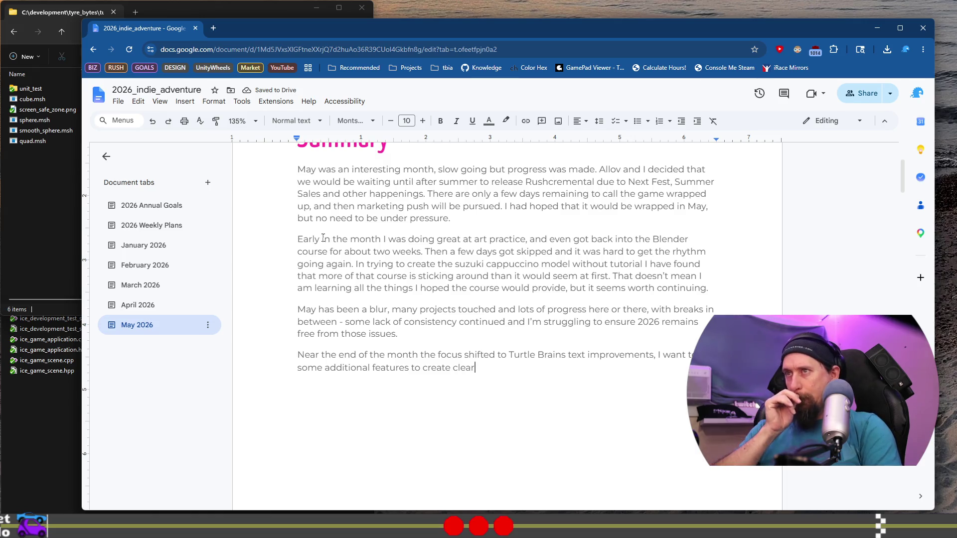
pyautogui.write(' UI')
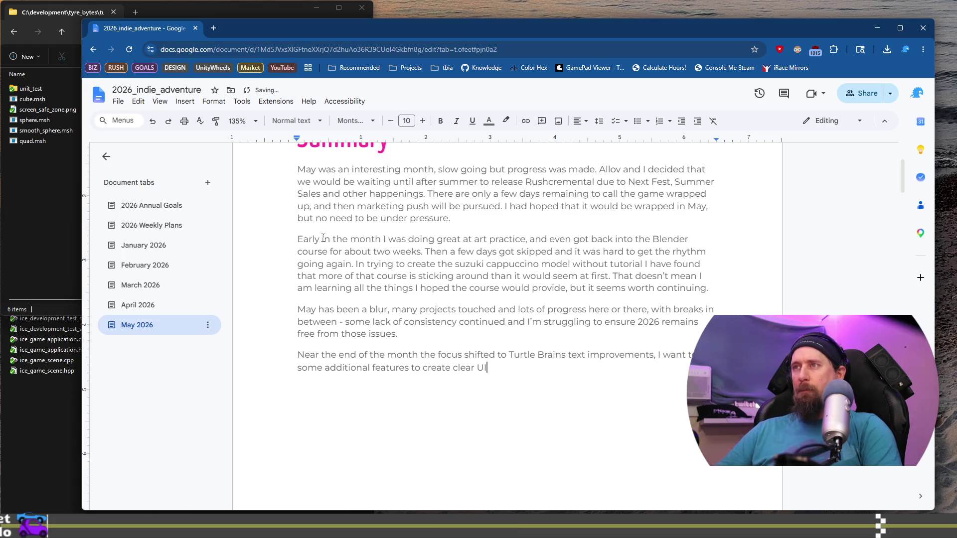
pyautogui.press('BackSpace')
pyautogui.press('BackSpace')
pyautogui.write('ele')
pyautogui.press('BackSpace')
pyautogui.press('BackSpace')
pyautogui.press('BackSpace')
pyautogui.write('descriptions and elements in')
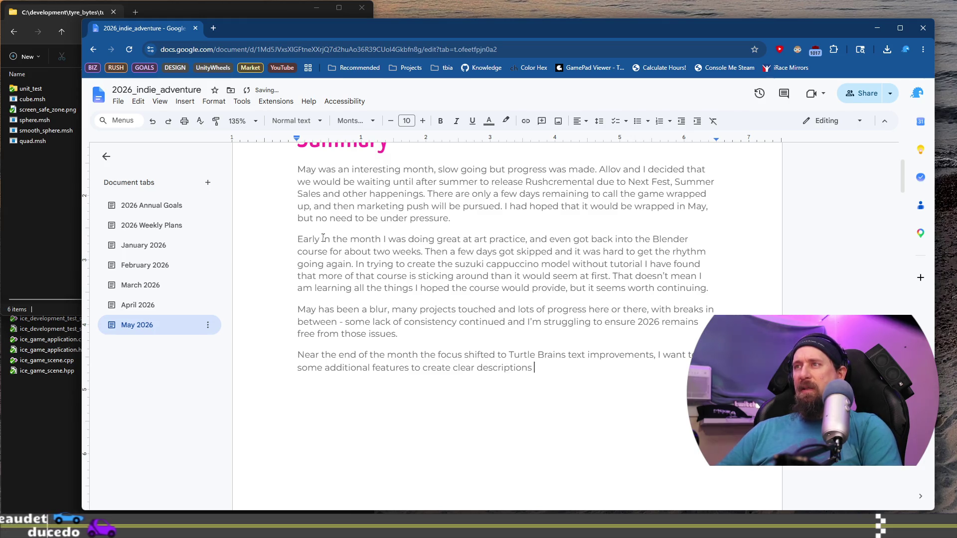
pyautogui.write(' future ga')
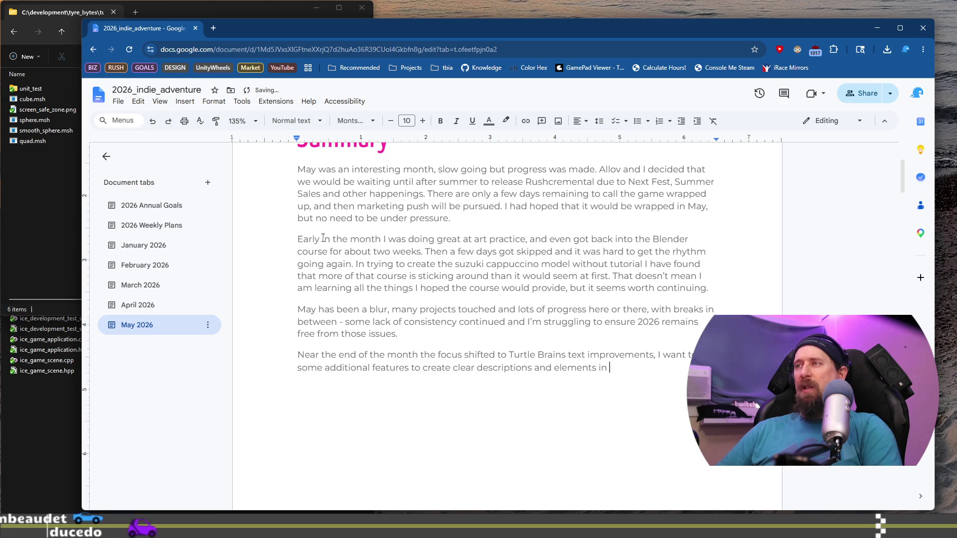
pyautogui.write('mes. Being able ')
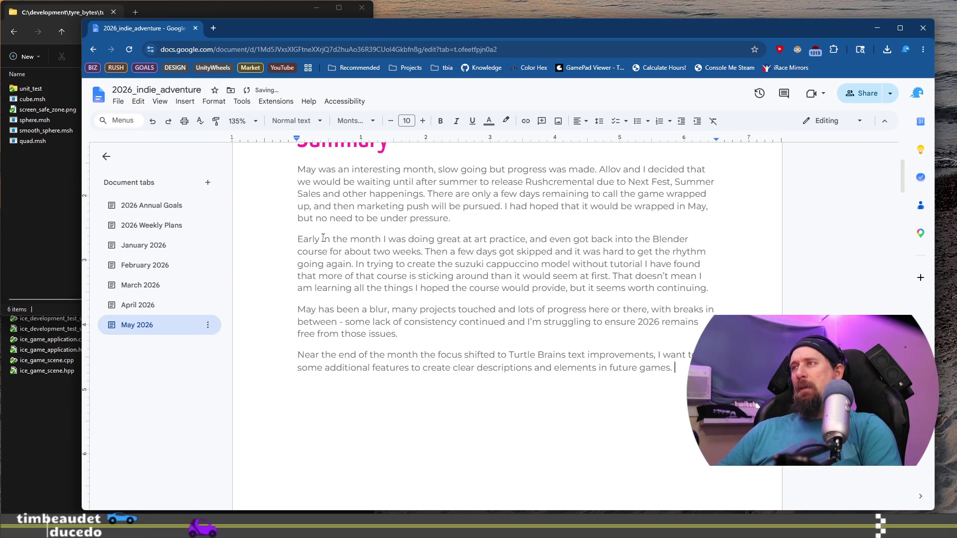
pyautogui.write('to add bold/')
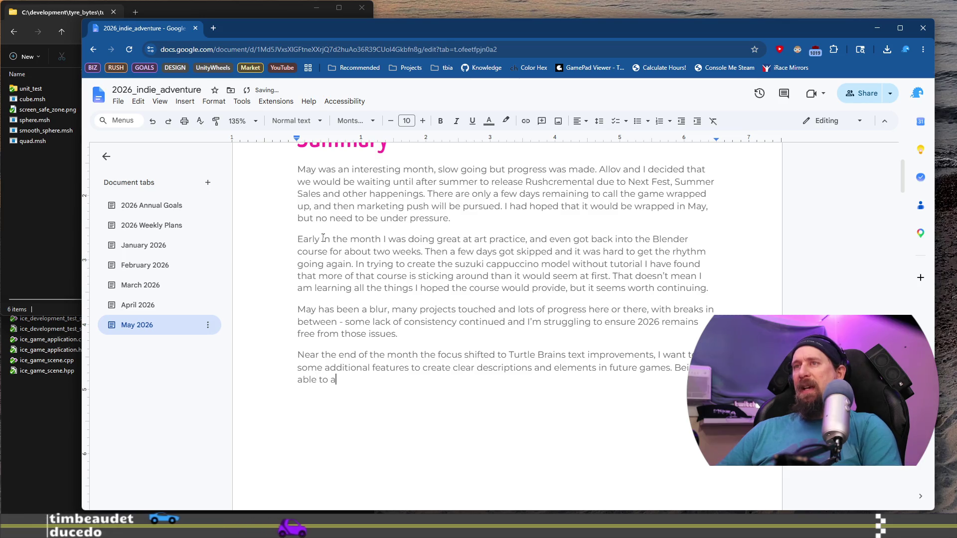
pyautogui.write('italic')
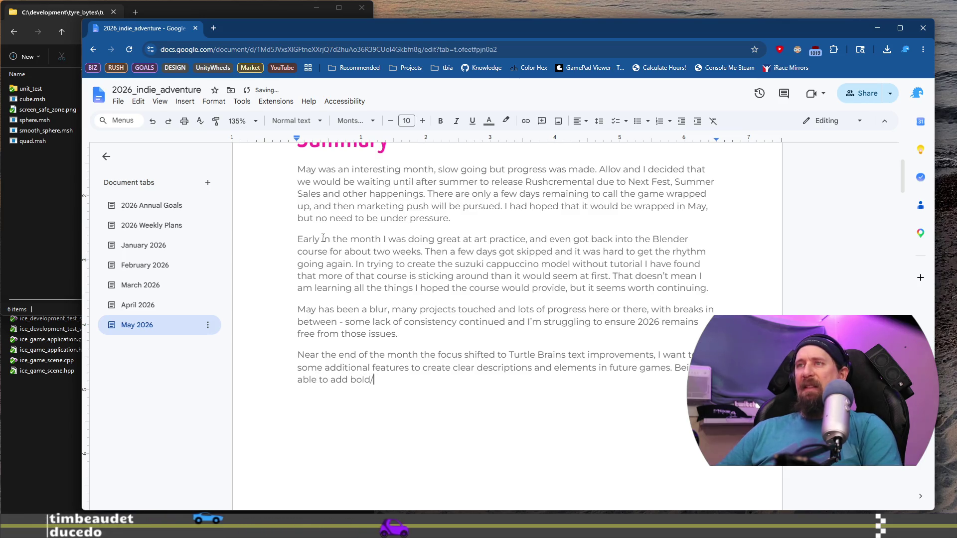
pyautogui.write('s o')
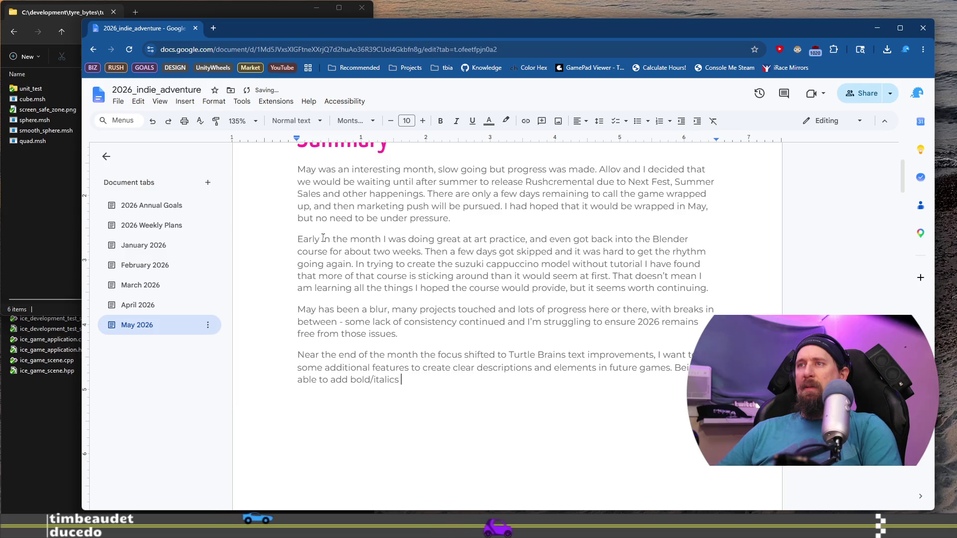
pyautogui.scroll(-20, 476, 247)
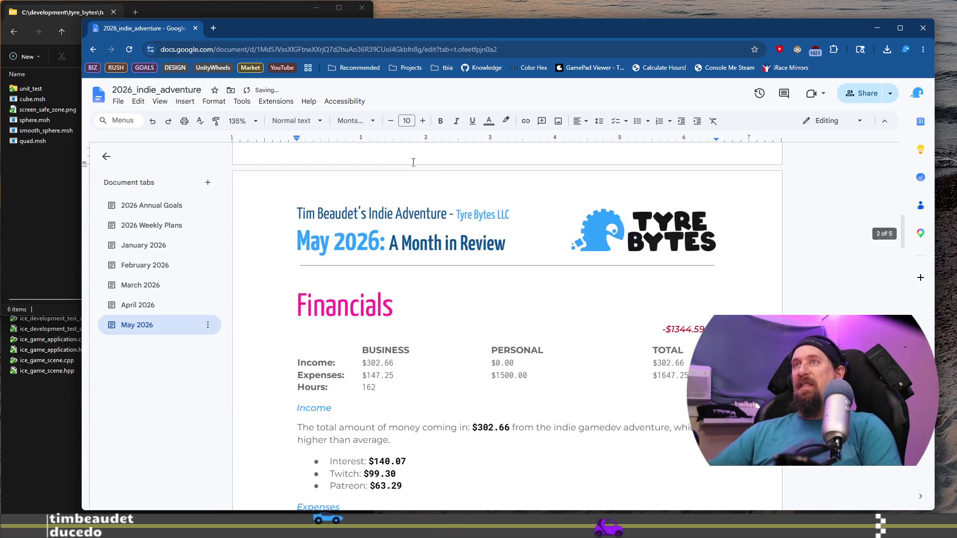
# Step: Change 'italics/bold' to 'italics/bold/colored' in the Text Update goal
pyautogui.scroll(-10, 476, 248)
pyautogui.scroll(5, 475, 247)
pyautogui.scroll(-2, 433, 242)
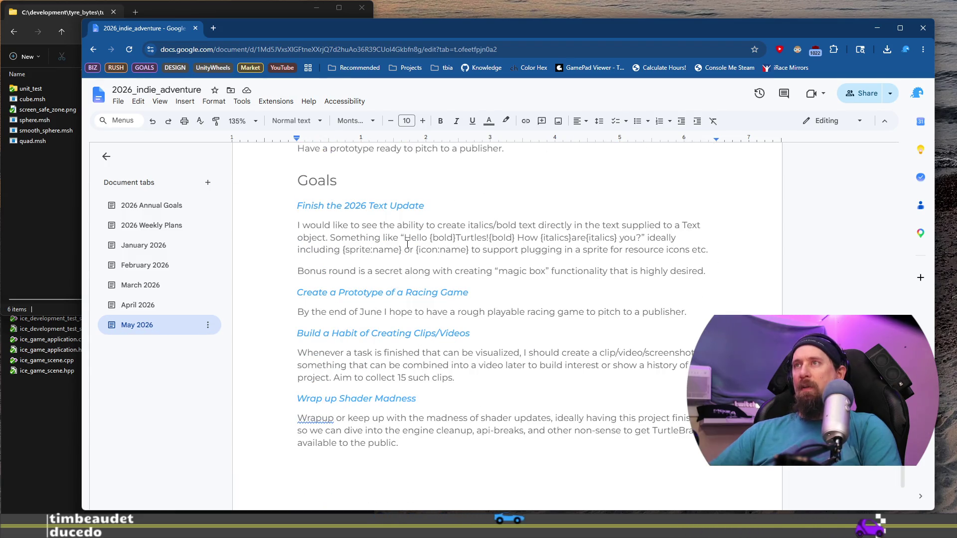
pyautogui.press('Up')
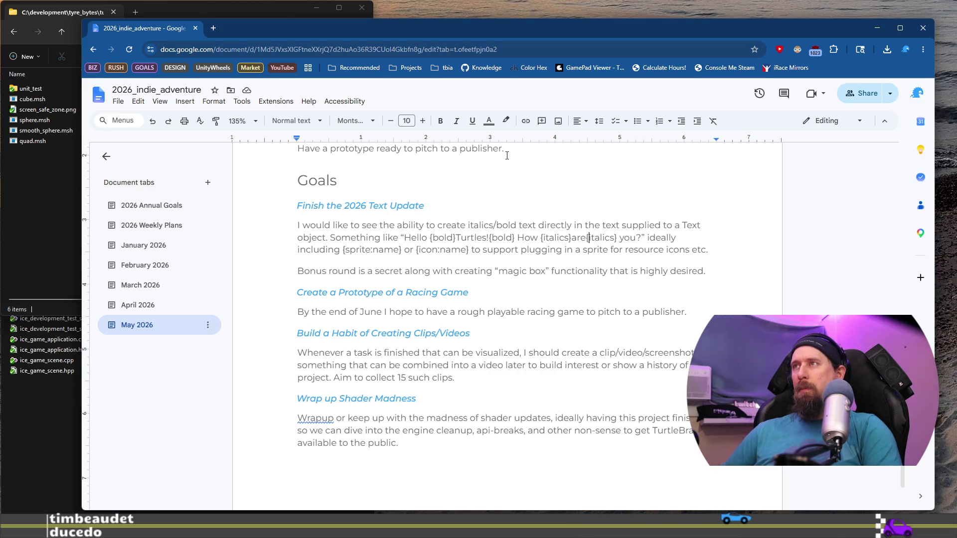
pyautogui.press('Left')
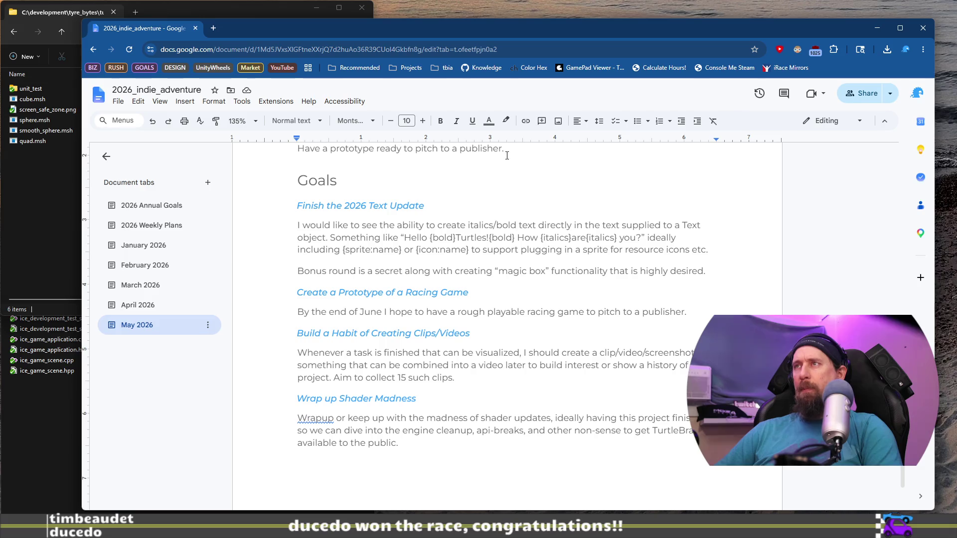
pyautogui.write('/colored')
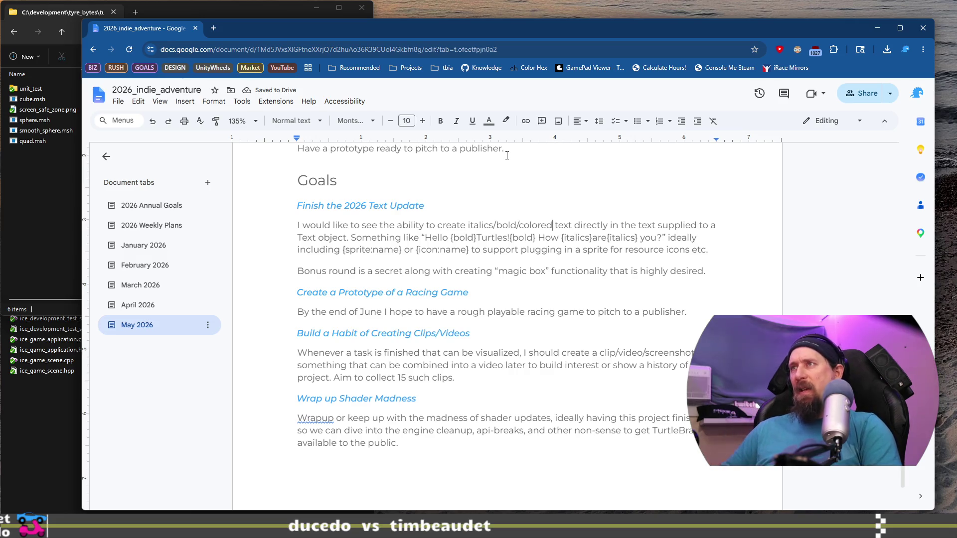
# Step: Wrap Turtles! in the example with {color:DarkGreen} and {color} tags
pyautogui.press('Left')
pyautogui.press('Left')
pyautogui.press('Left')
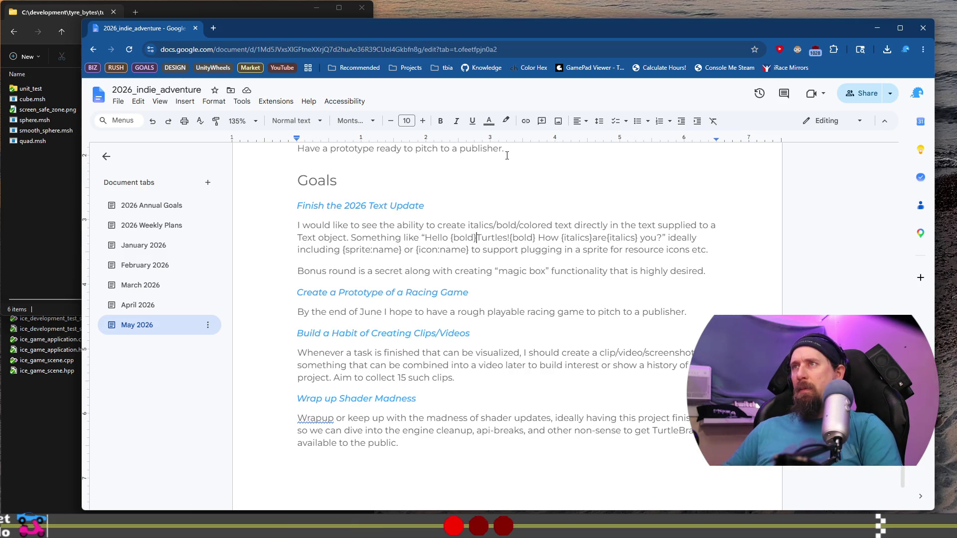
pyautogui.write('P')
pyautogui.press('BackSpace')
pyautogui.write('{color')
pyautogui.write(':')
pyautogui.write('DarkGree')
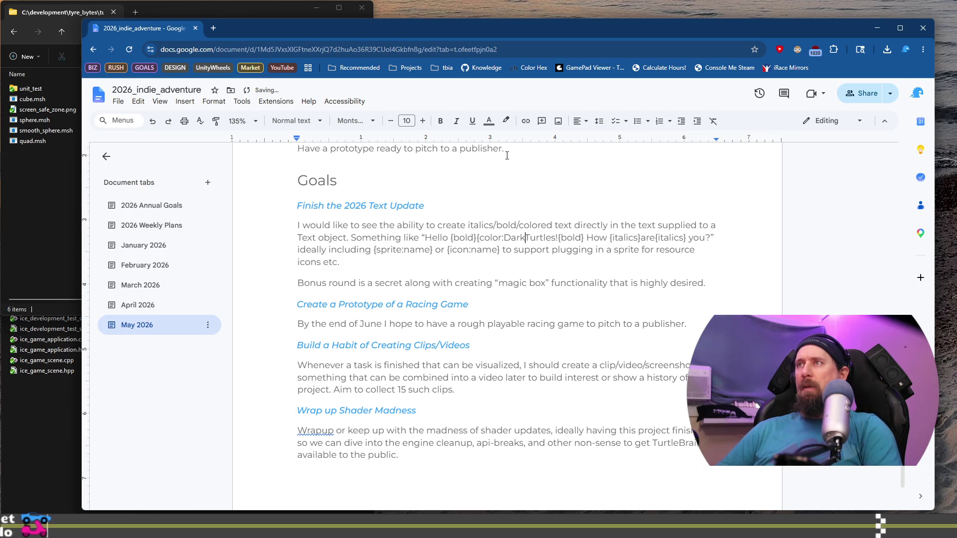
pyautogui.write('n}')
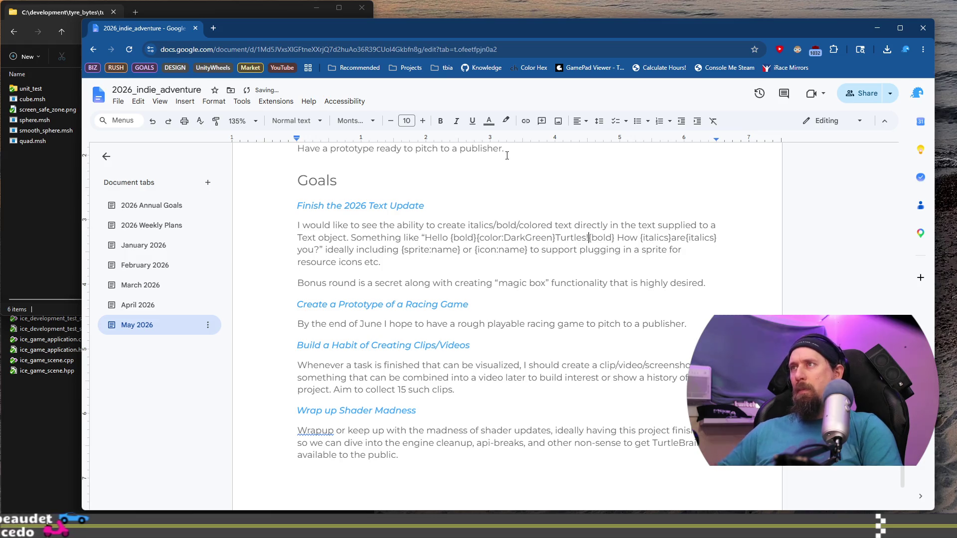
pyautogui.press('Right')
pyautogui.press('Right')
pyautogui.press('Right')
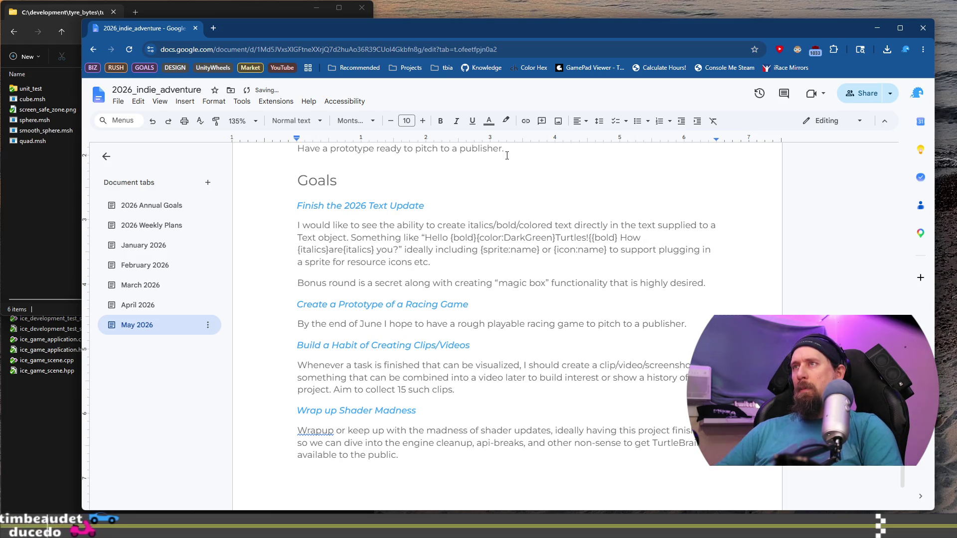
pyautogui.write('{color}')
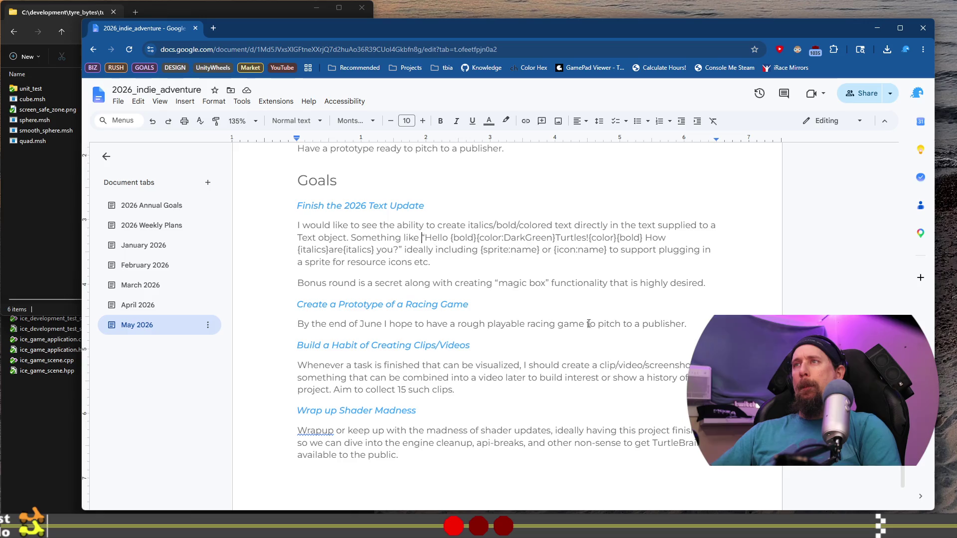
pyautogui.scroll(20, 589, 324)
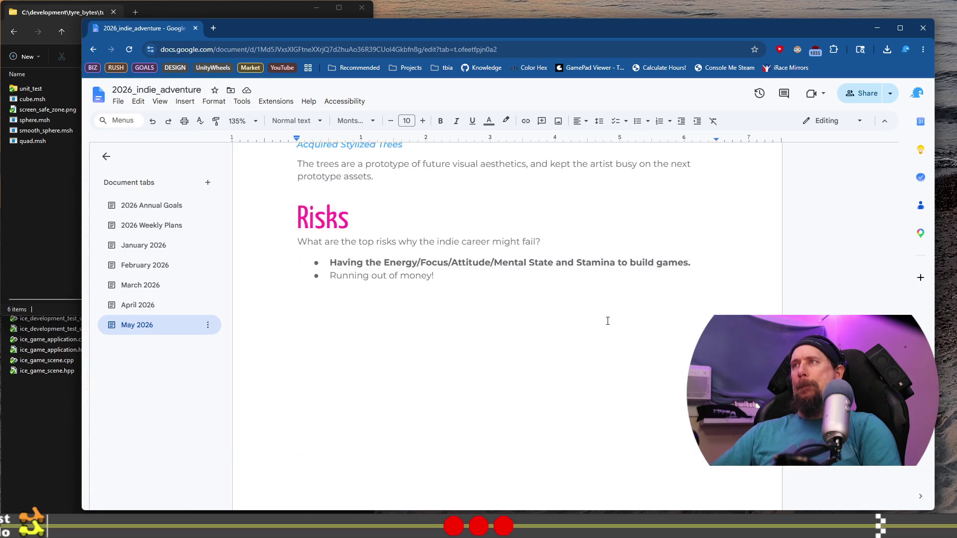
pyautogui.scroll(15, 607, 321)
pyautogui.scroll(-8, 608, 321)
pyautogui.scroll(3, 608, 321)
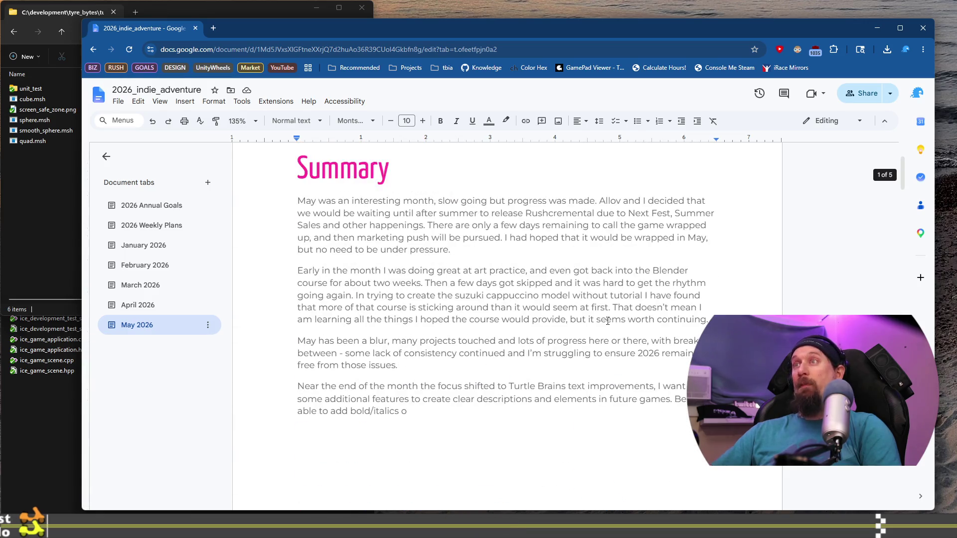
pyautogui.scroll(3, 607, 321)
pyautogui.scroll(-4, 595, 304)
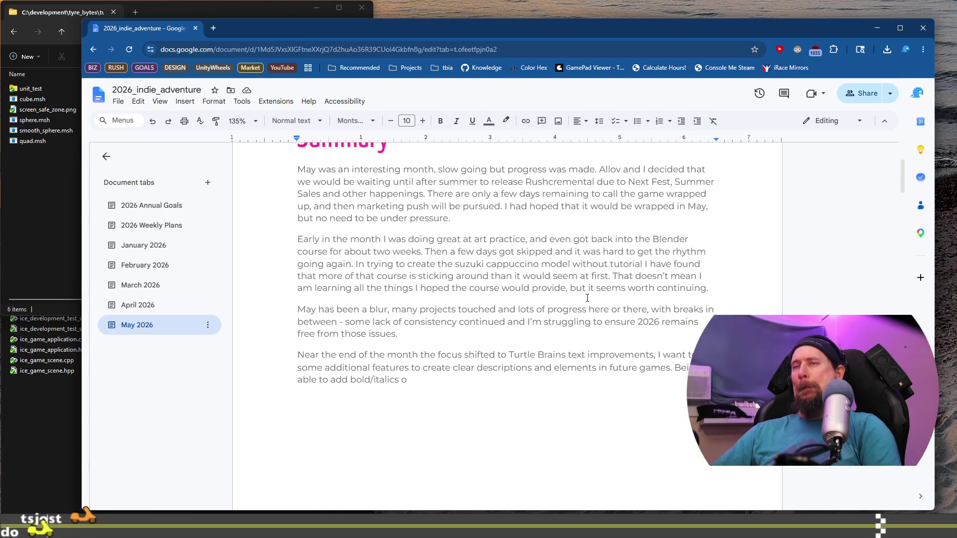
pyautogui.scroll(-1, 520, 310)
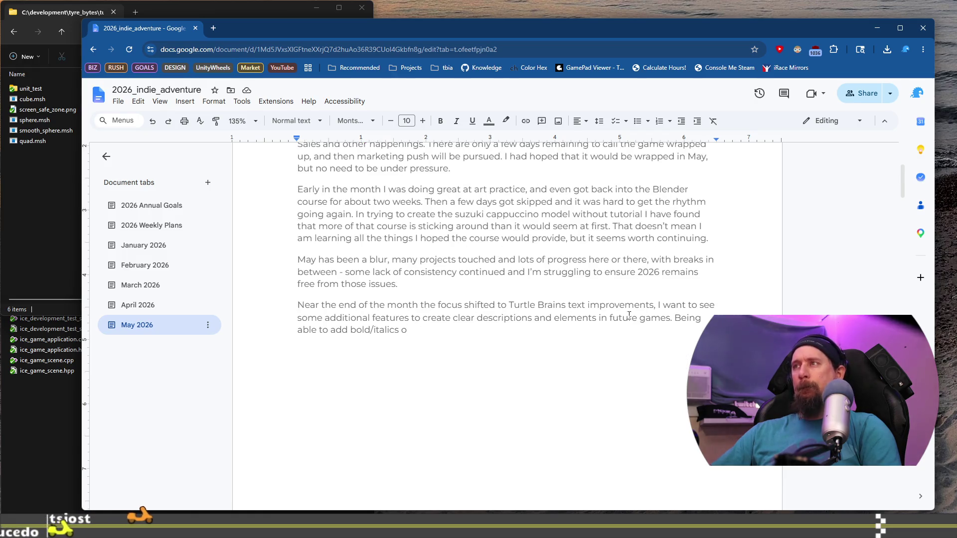
pyautogui.hotkey('ctrl', 'Left')
pyautogui.hotkey('ctrl', 'Left')
pyautogui.hotkey('ctrl', 'Left')
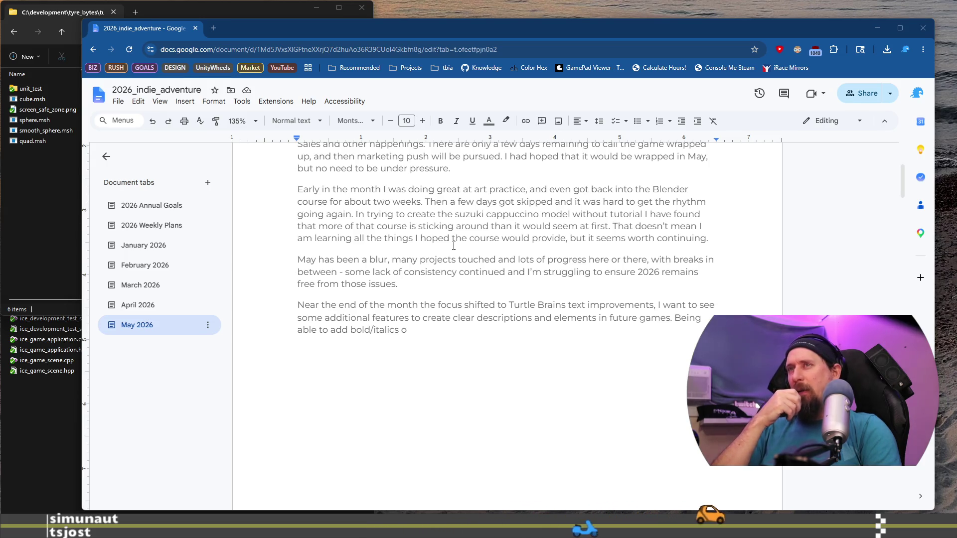
# Step: Finish the Summary sentence: bold/italics or colors/icons in a Text object help create deeper/better games
pyautogui.write('r col')
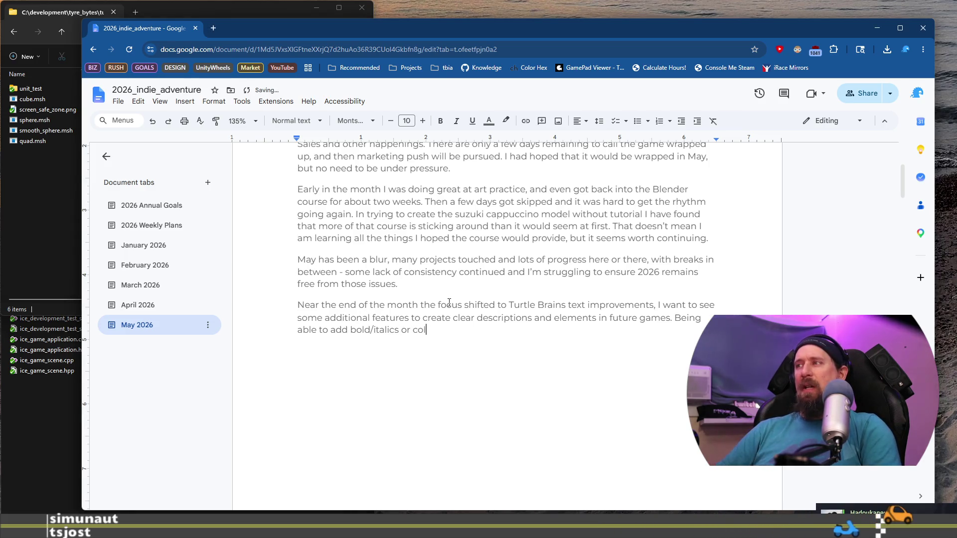
pyautogui.write('to')
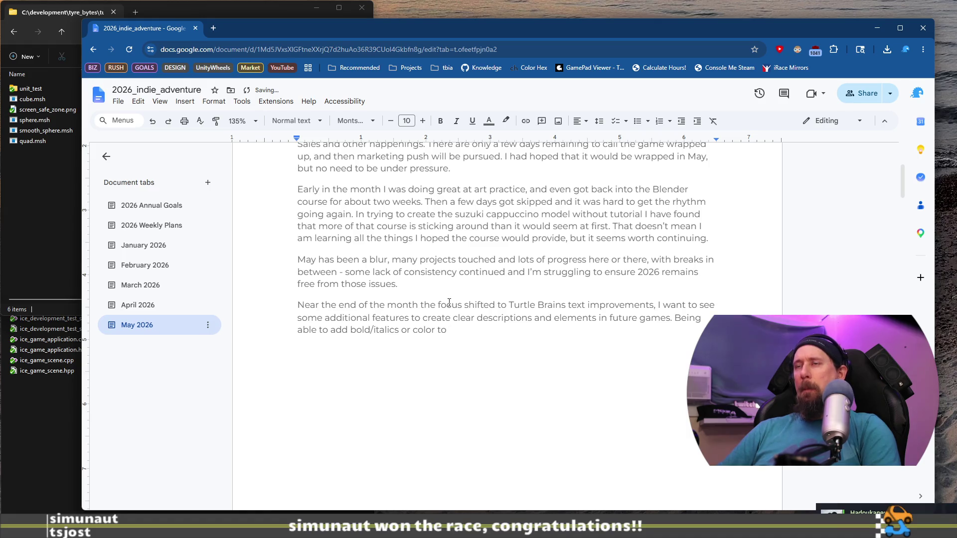
pyautogui.press('BackSpace')
pyautogui.press('BackSpace')
pyautogui.press('BackSpace')
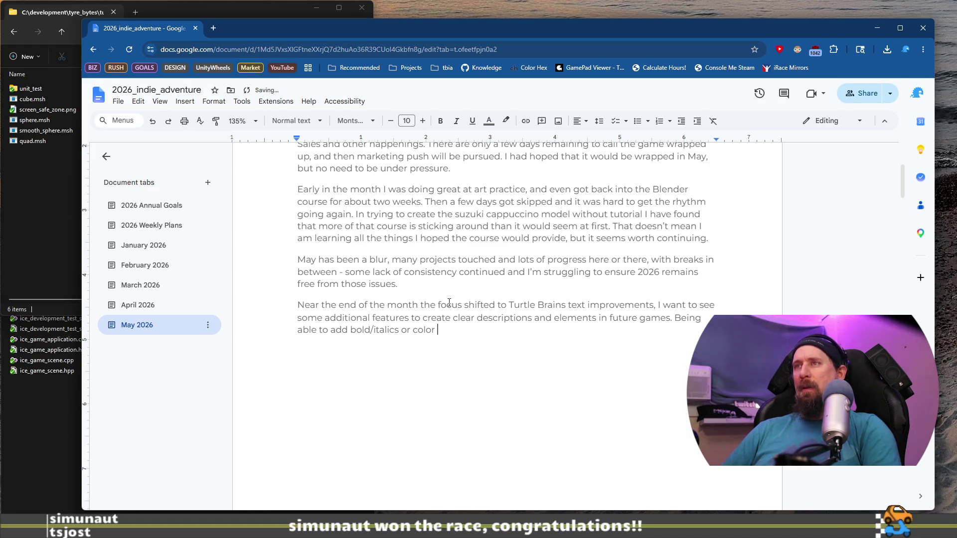
pyautogui.write('s/icons directly in a ')
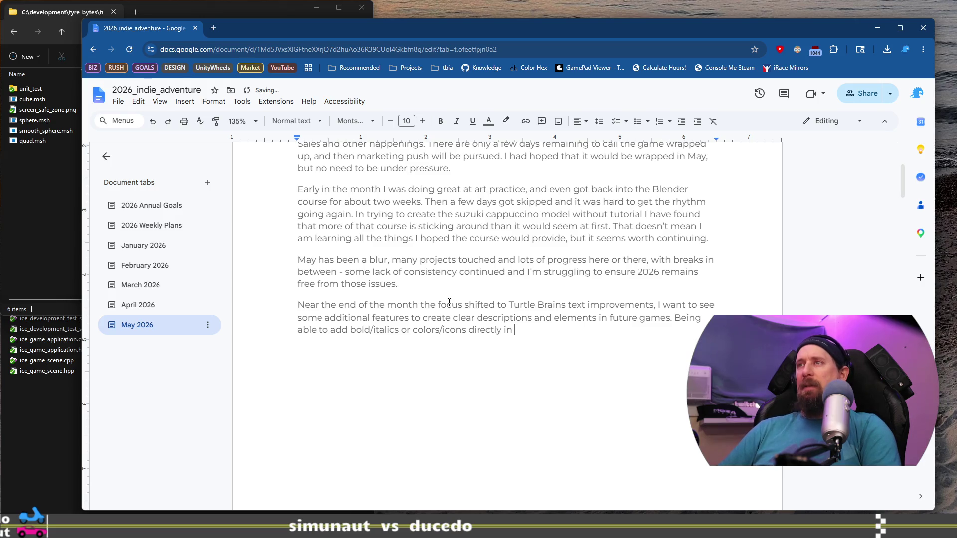
pyautogui.write('Text')
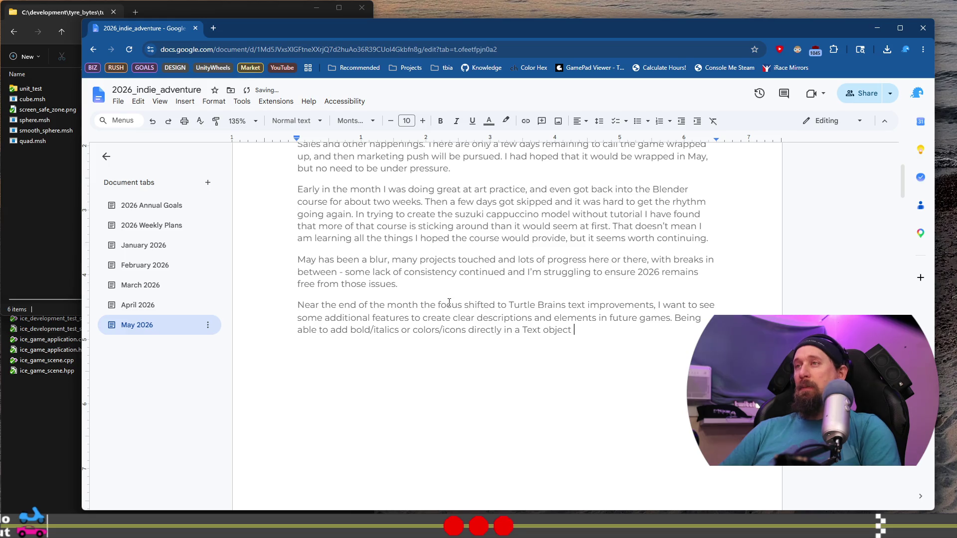
pyautogui.write(' object would be ')
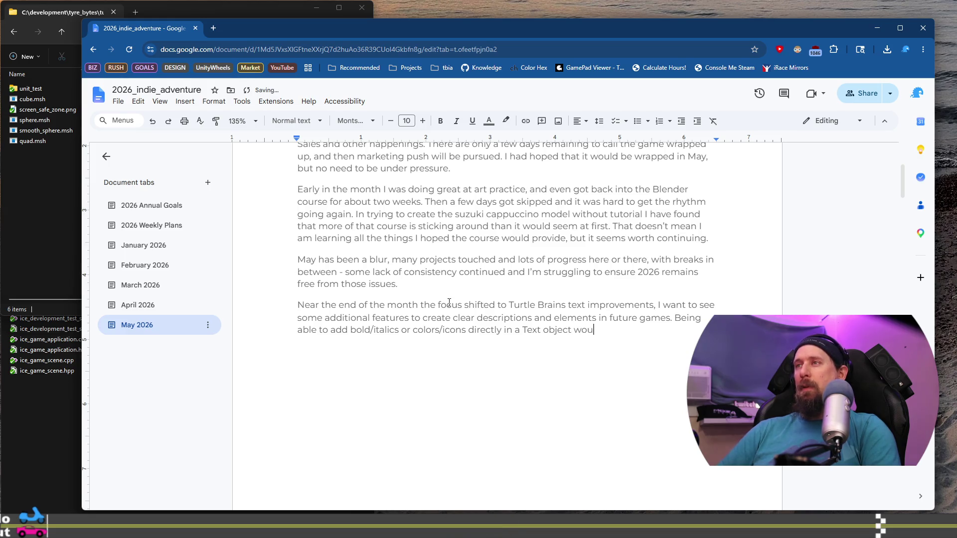
pyautogui.write('signific')
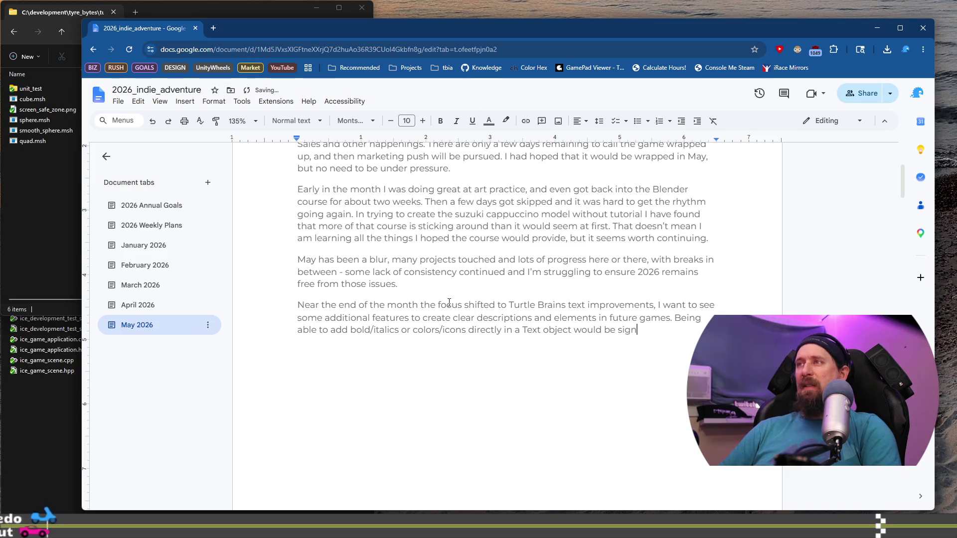
pyautogui.write('ant in crea')
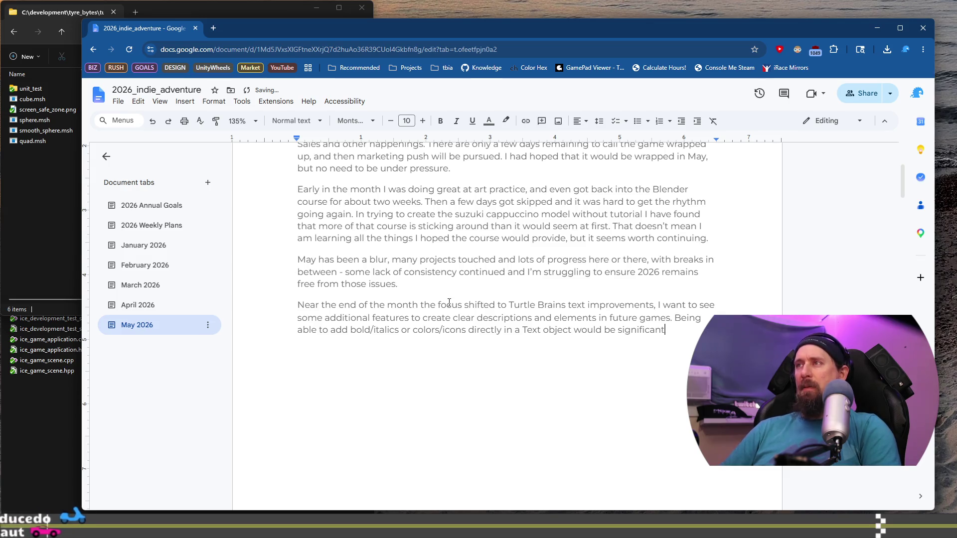
pyautogui.write('ting clea')
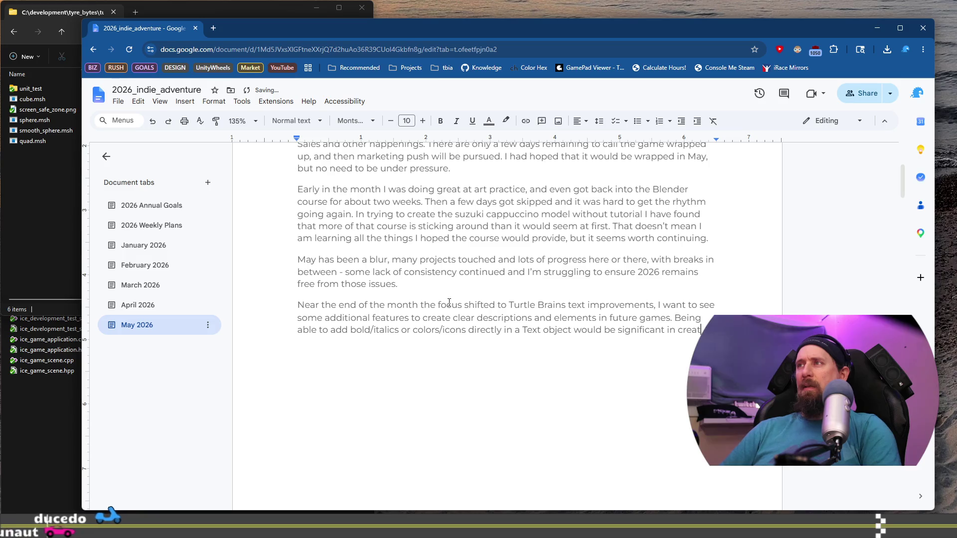
pyautogui.write('rer')
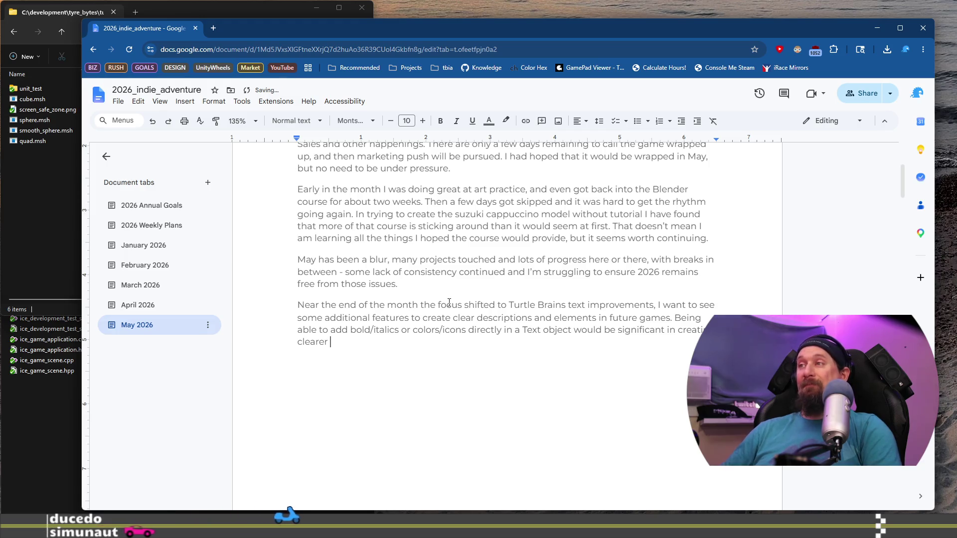
pyautogui.hotkey('ctrl', 'shift', 'Left')
pyautogui.write('deeper games')
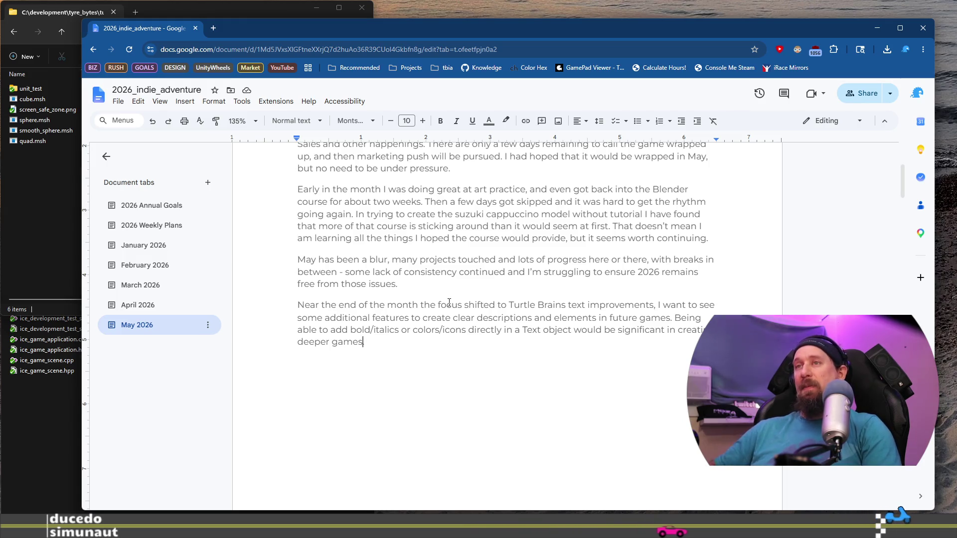
pyautogui.write('etter')
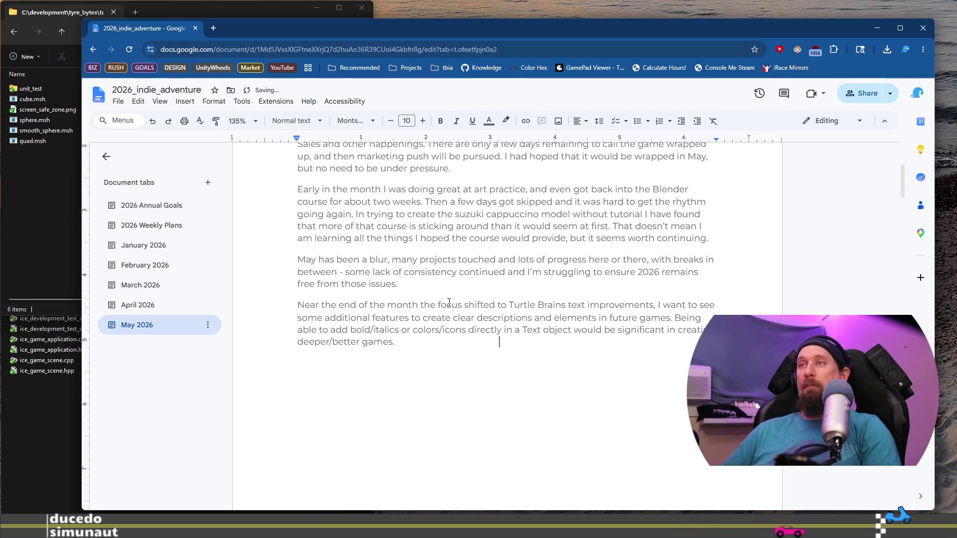
pyautogui.press('BackSpace')
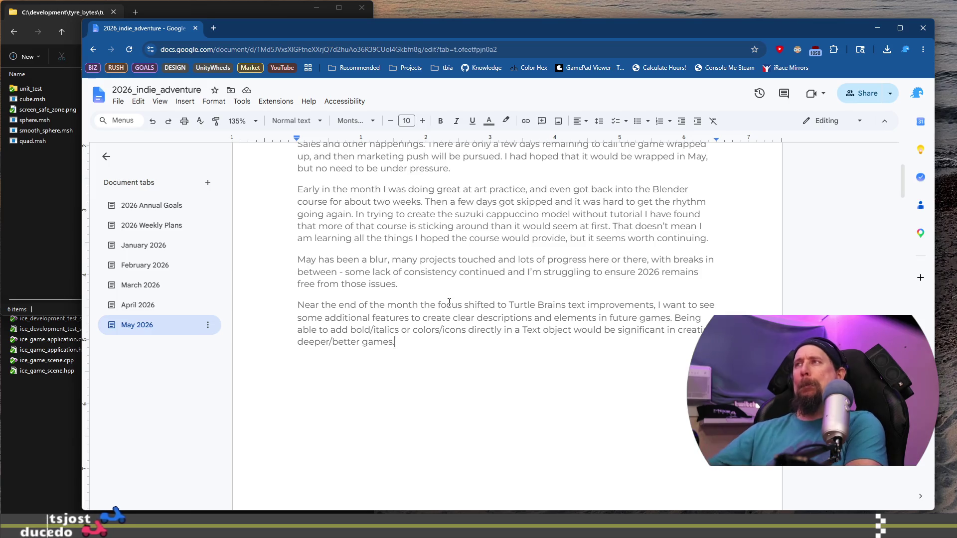
pyautogui.scroll(3, 436, 302)
pyautogui.scroll(-2, 436, 302)
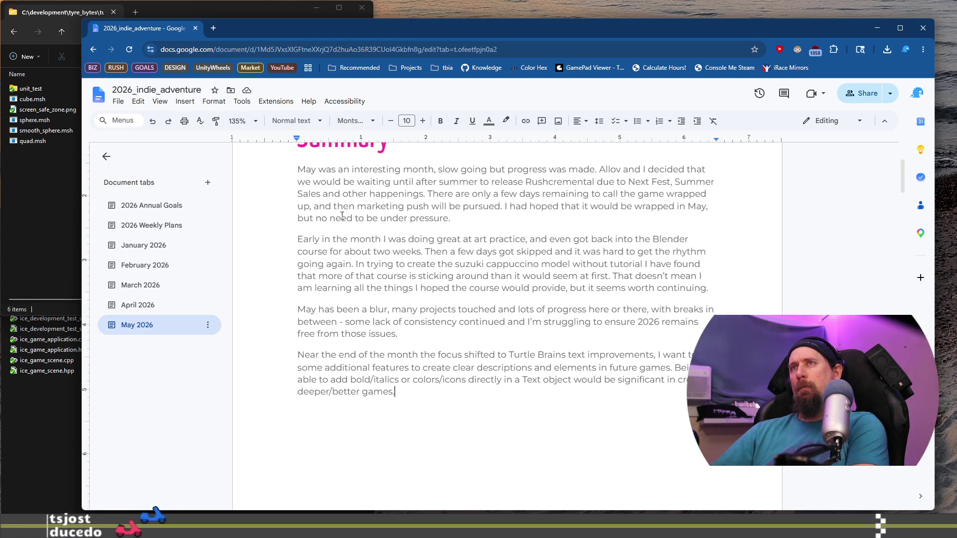
pyautogui.moveTo(301, 172)
pyautogui.mouseDown()
pyautogui.moveTo(548, 259)
pyautogui.moveTo(506, 288)
pyautogui.moveTo(658, 288)
pyautogui.moveTo(707, 304)
pyautogui.moveTo(585, 334)
pyautogui.mouseUp()
pyautogui.moveTo(431, 388)
pyautogui.mouseDown()
pyautogui.moveTo(289, 331)
pyautogui.moveTo(263, 269)
pyautogui.moveTo(267, 175)
pyautogui.moveTo(284, 160)
pyautogui.mouseUp()
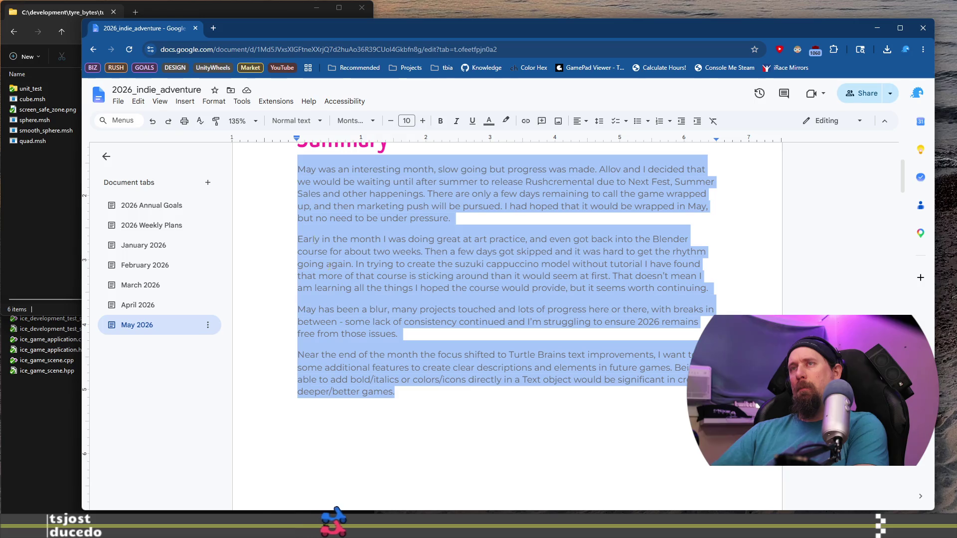
pyautogui.click(434, 402)
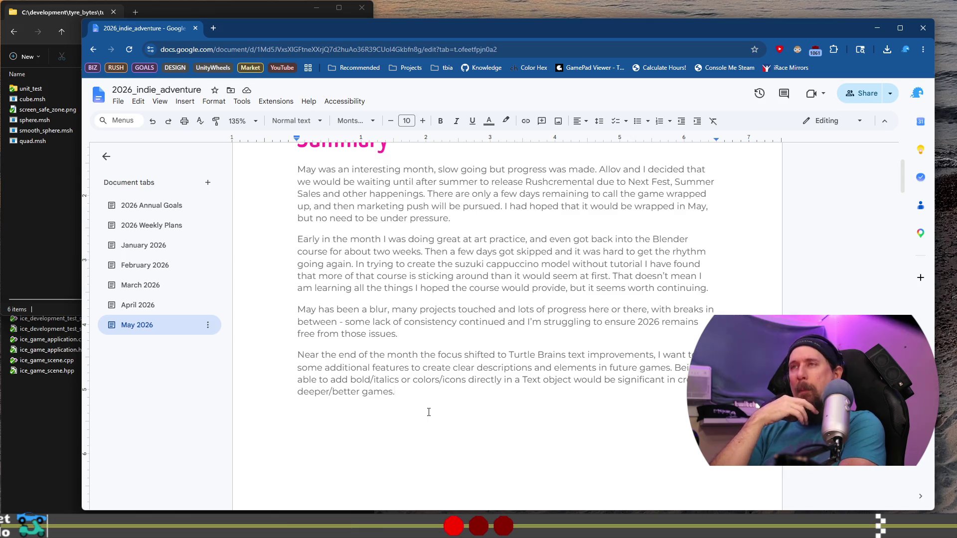
pyautogui.hotkey('ctrl', 'Home')
pyautogui.scroll(-15, 456, 324)
pyautogui.scroll(-6, 463, 309)
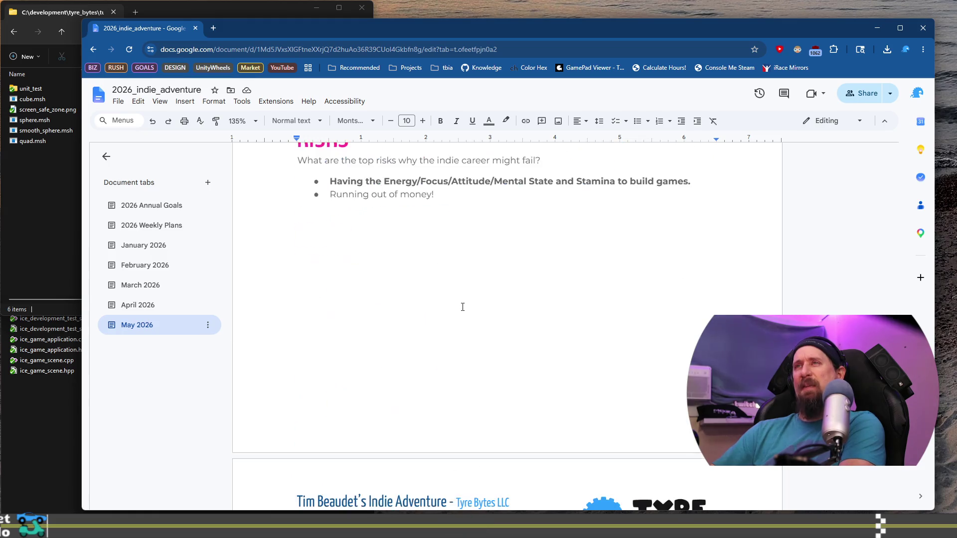
pyautogui.scroll(-8, 463, 298)
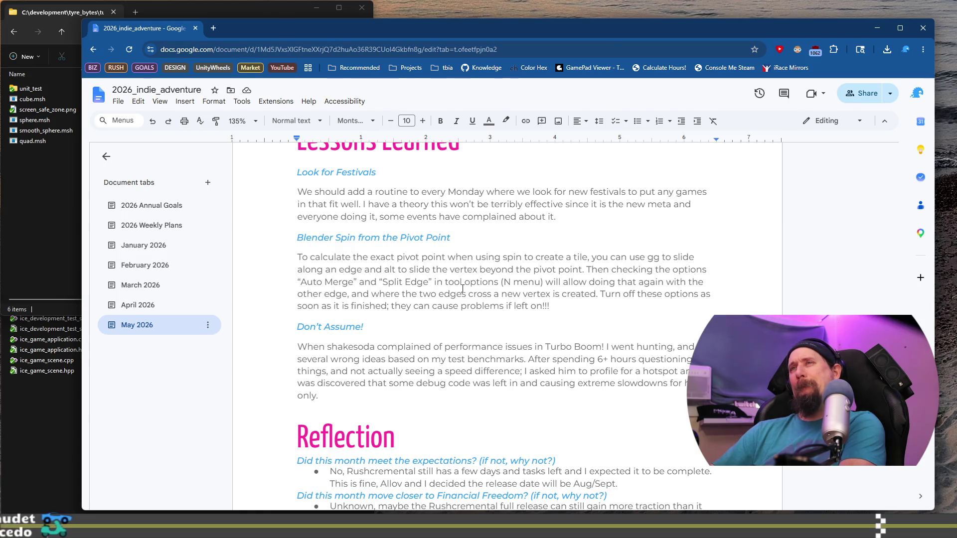
pyautogui.moveTo(323, 396); pyautogui.dragTo(316, 326)
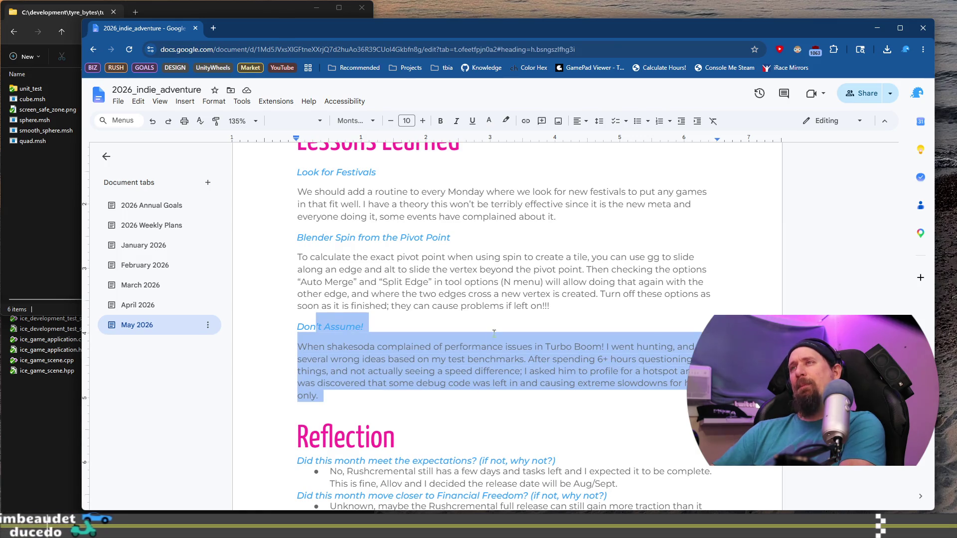
pyautogui.click(557, 333)
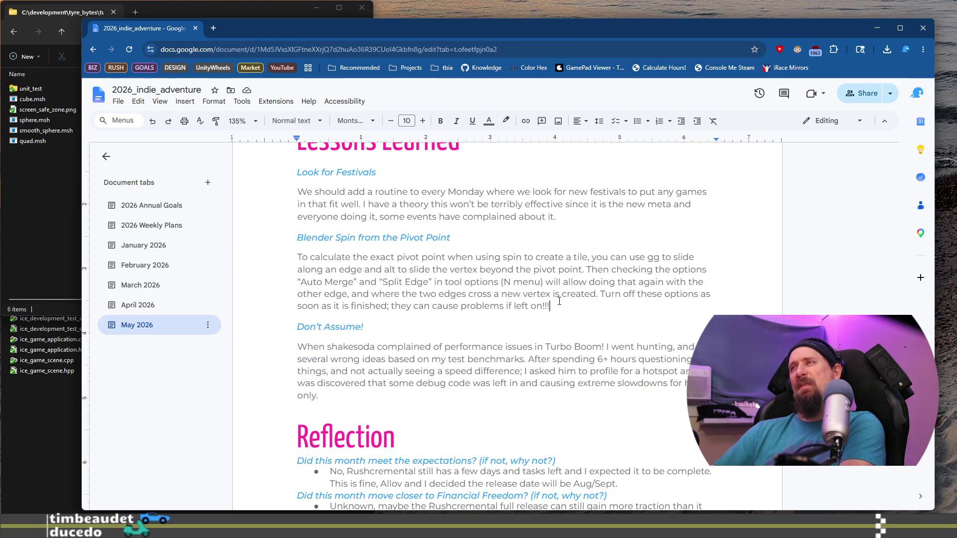
pyautogui.scroll(-5, 492, 320)
pyautogui.scroll(1, 491, 321)
pyautogui.scroll(-5, 488, 320)
pyautogui.scroll(-7, 487, 320)
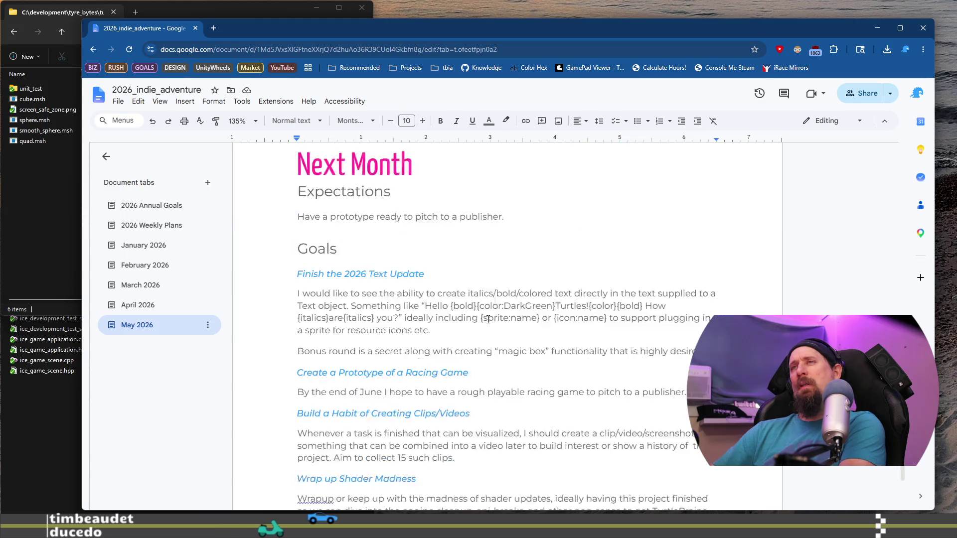
pyautogui.scroll(5, 488, 320)
pyautogui.scroll(-5, 488, 319)
pyautogui.scroll(10, 488, 319)
pyautogui.scroll(8, 487, 319)
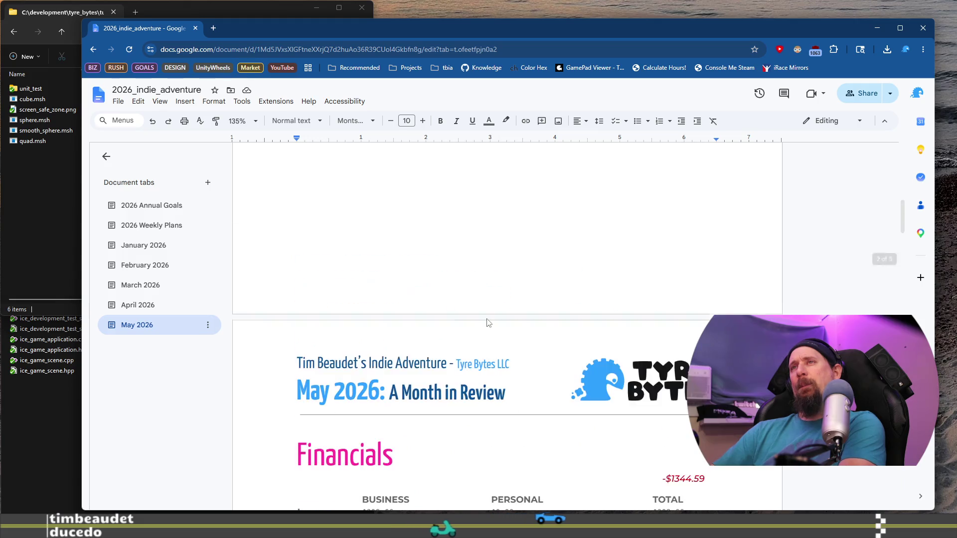
pyautogui.click(439, 358)
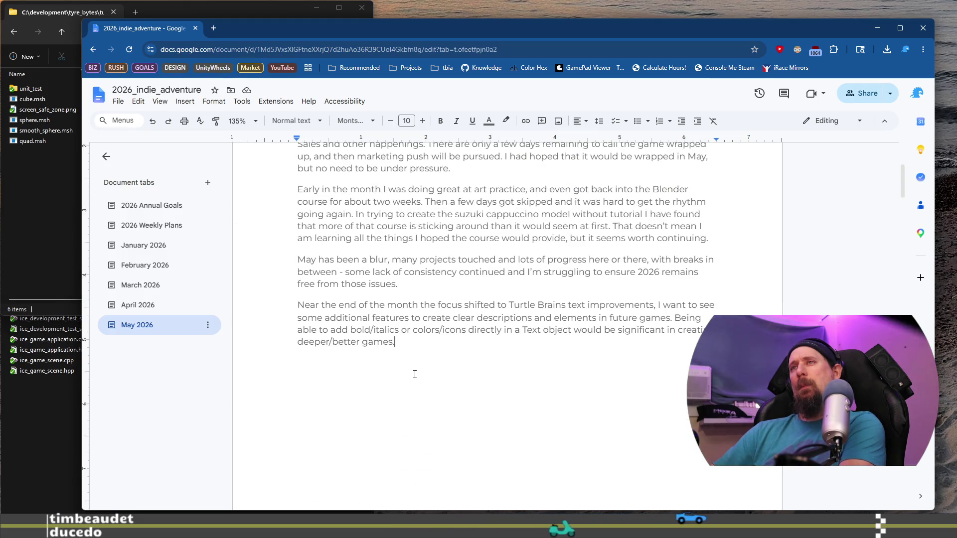
# Step: Start a new Summary paragraph: going into June, work on several projects instead of one game start to finish
pyautogui.press('Return')
pyautogui.write('Going into ')
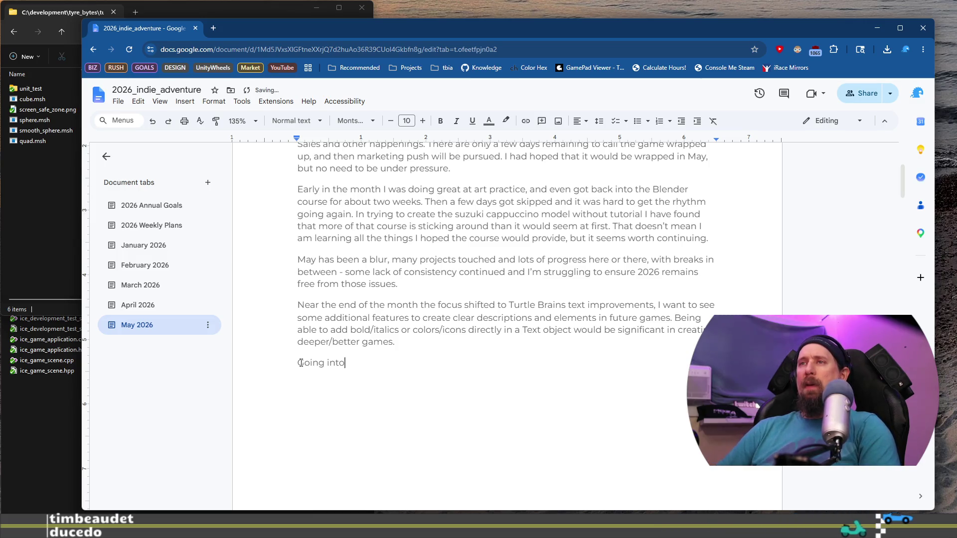
pyautogui.write('June and the future I will be')
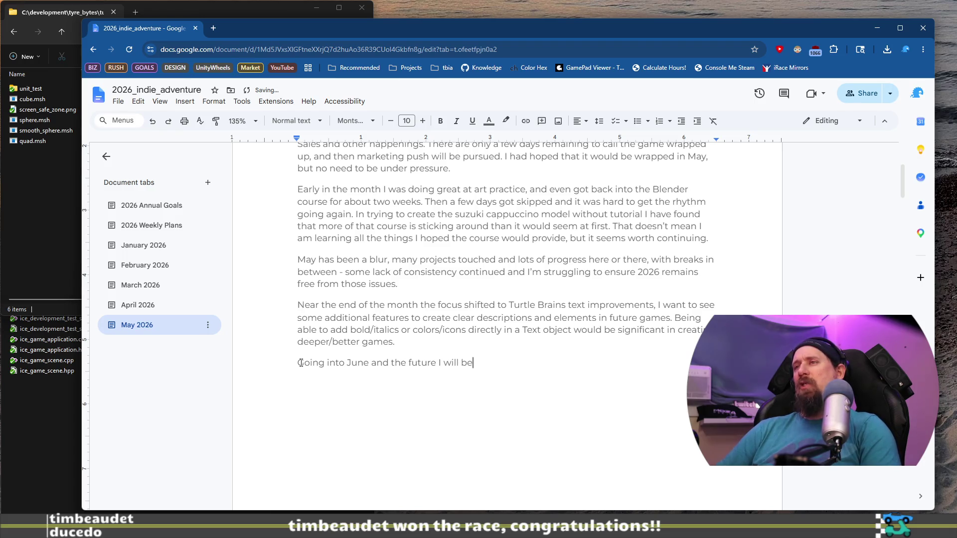
pyautogui.press('BackSpace')
pyautogui.write('i')
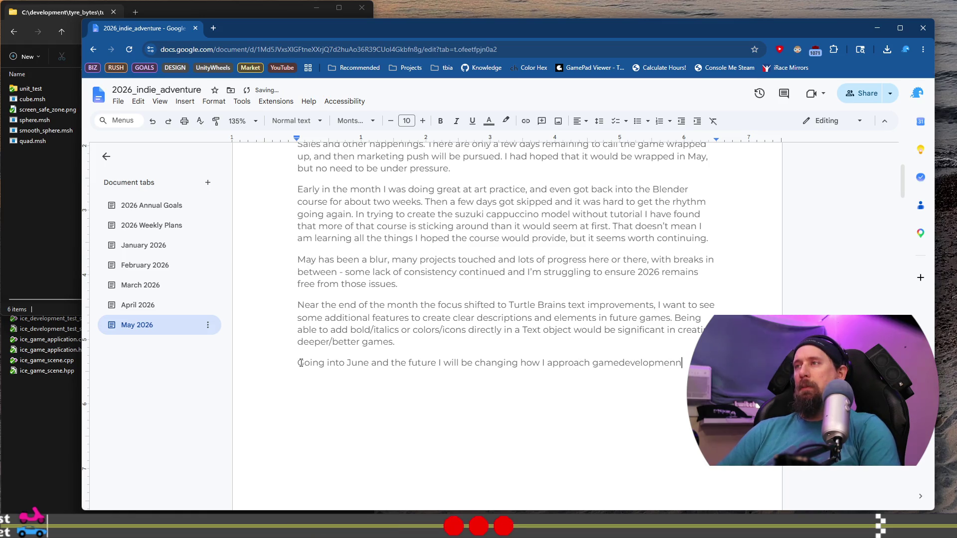
pyautogui.press('Left')
pyautogui.press('Left')
pyautogui.press('Left')
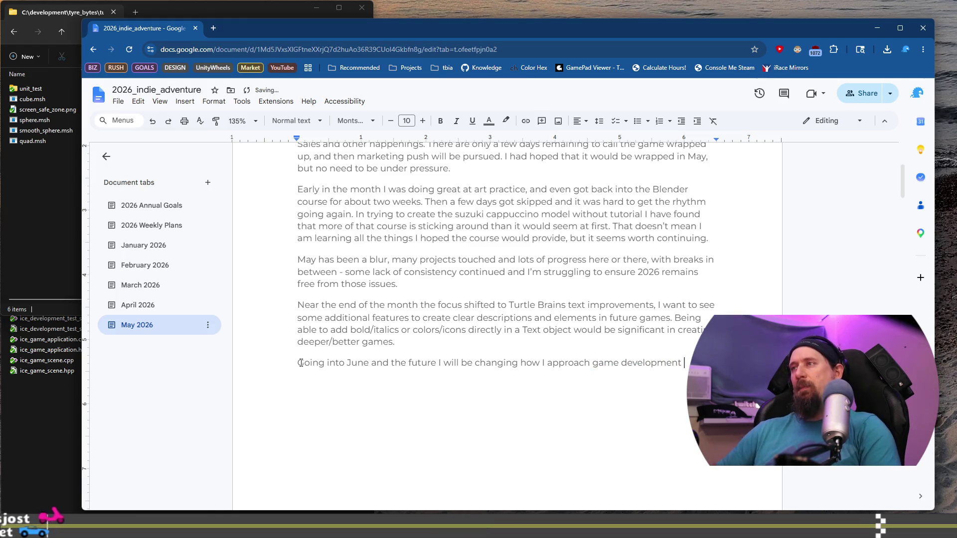
pyautogui.press('End')
pyautogui.write('. Instead')
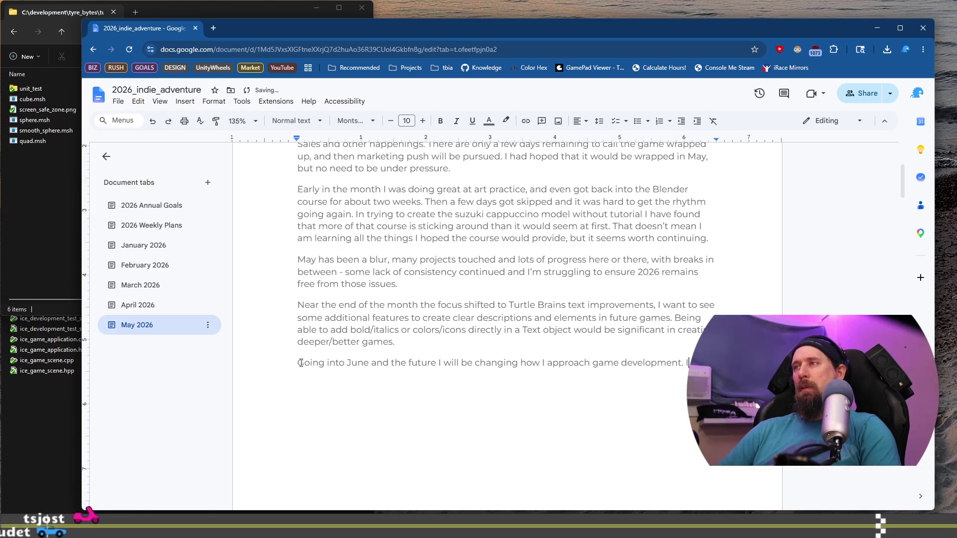
pyautogui.write(' of tackling')
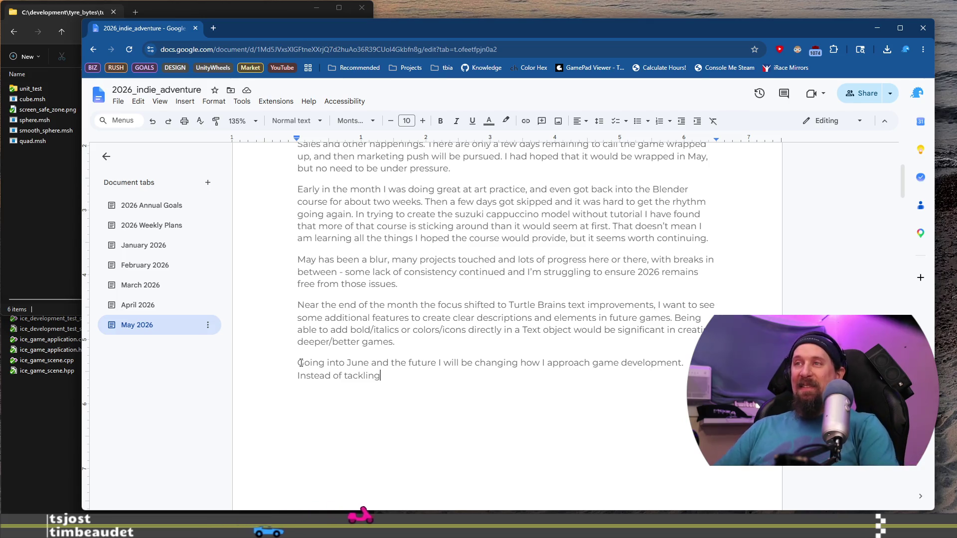
pyautogui.write('a f')
pyautogui.press('BackSpace')
pyautogui.write('game from start to finish I will allow myself')
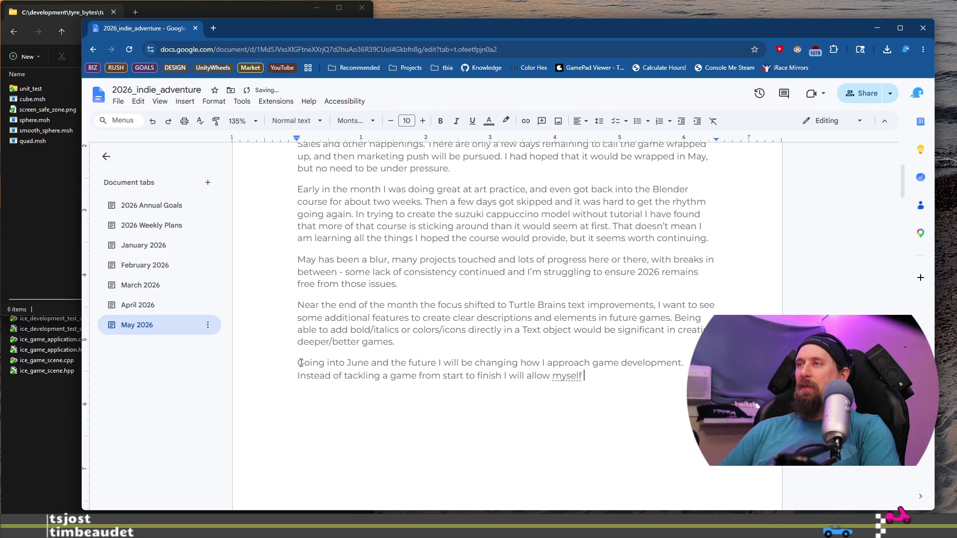
pyautogui.write('work on 3-5 projects')
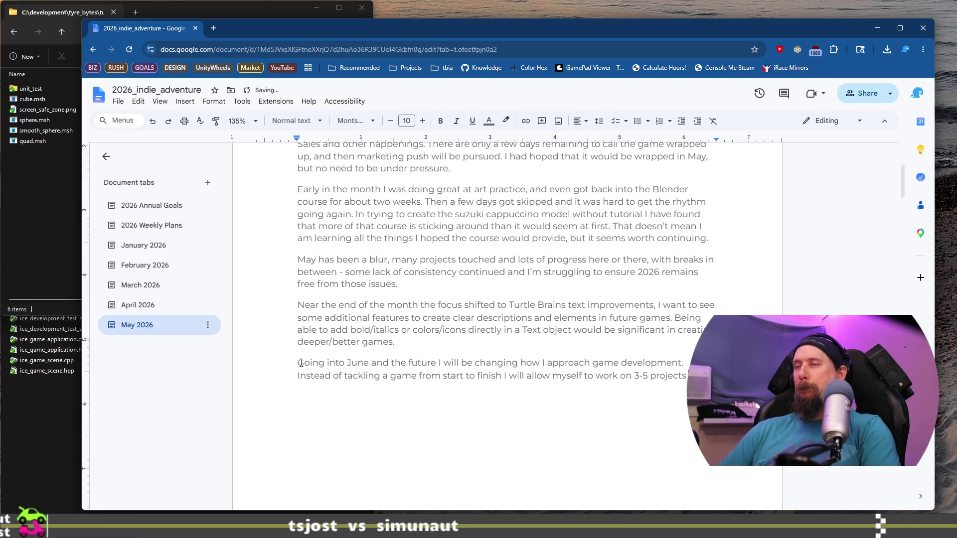
pyautogui.write('et of guid')
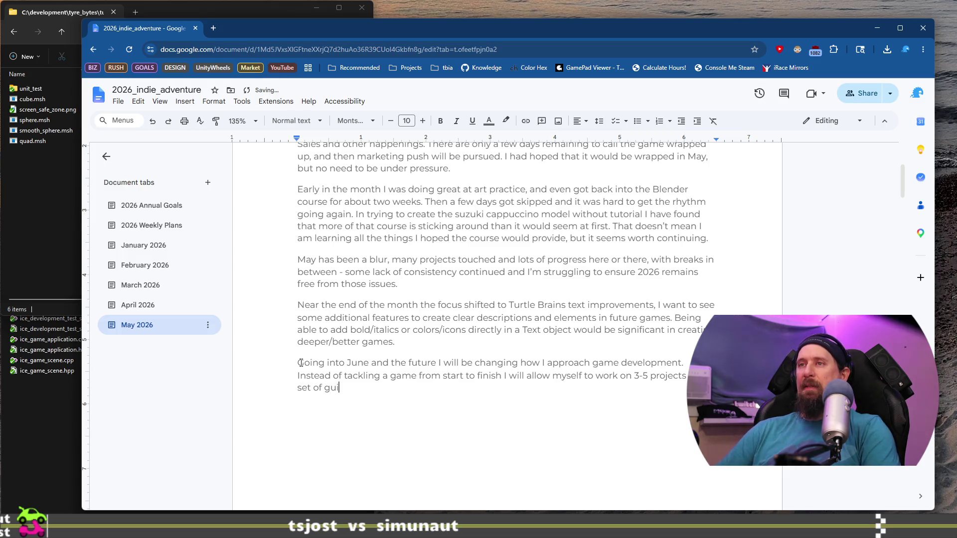
pyautogui.write('elines to keep m')
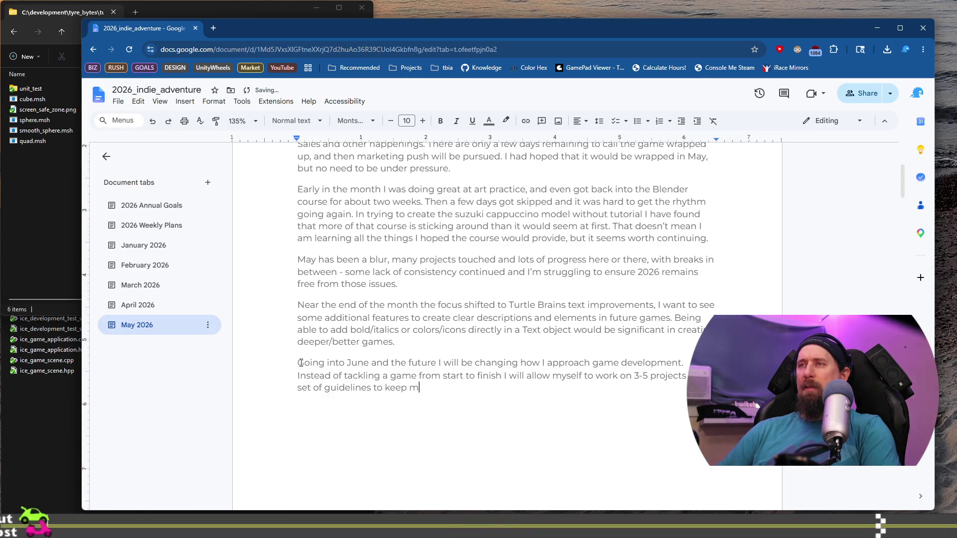
# Step: Continue the June paragraph: moving forward, the idea is tackling a single project for some period
pyautogui.press('BackSpace')
pyautogui.press('BackSpace')
pyautogui.write('move')
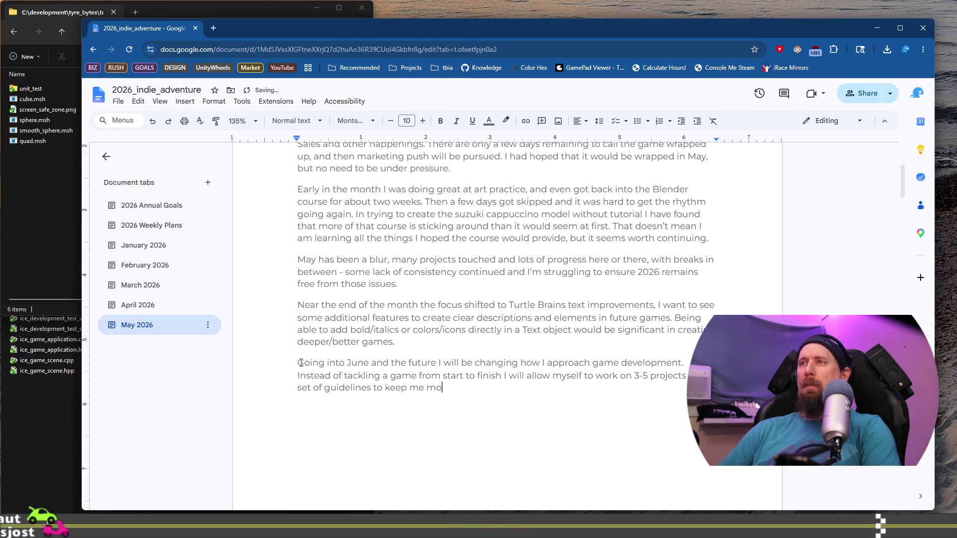
pyautogui.press('BackSpace')
pyautogui.write('ing f')
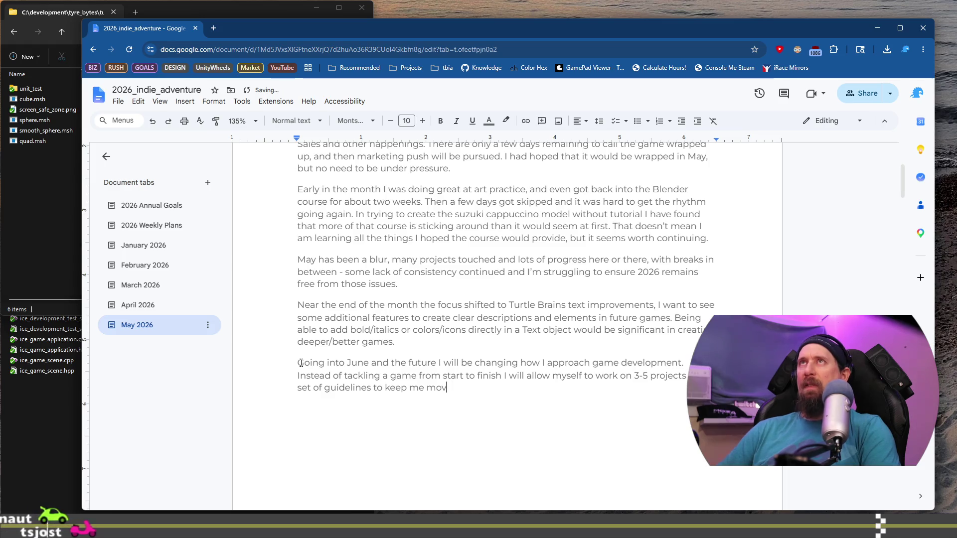
pyautogui.write('orward. The')
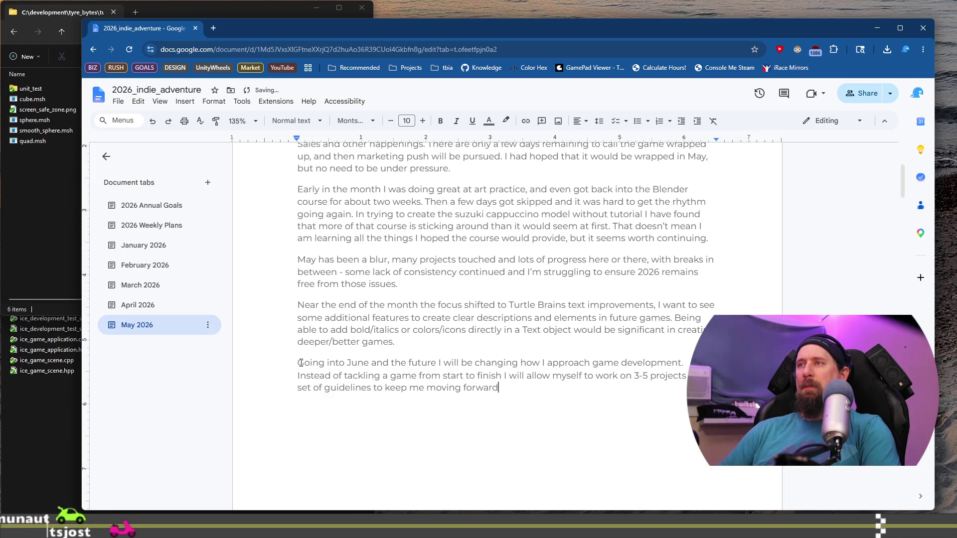
pyautogui.write(' object')
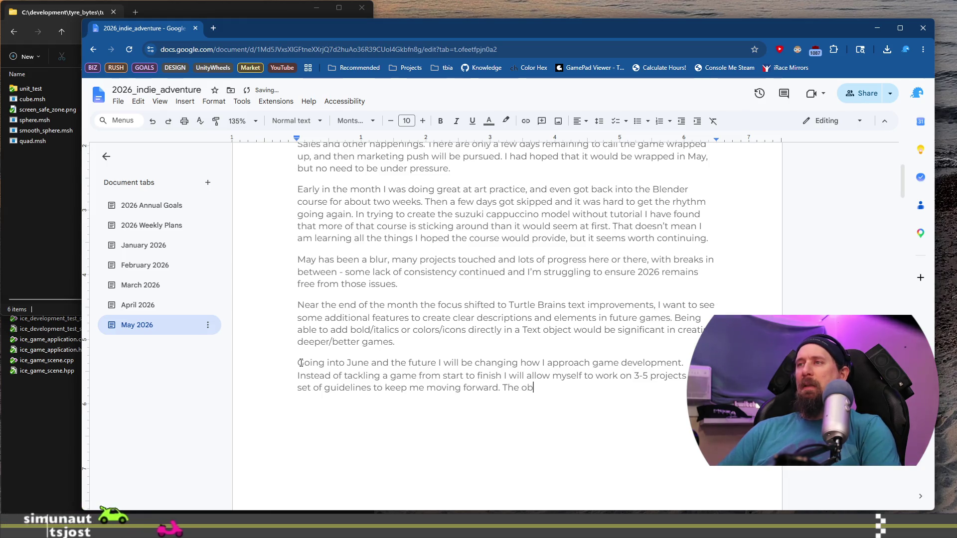
pyautogui.press('BackSpace')
pyautogui.press('BackSpace')
pyautogui.press('BackSpace')
pyautogui.write('i')
pyautogui.press('BackSpace')
pyautogui.write('full idea is t')
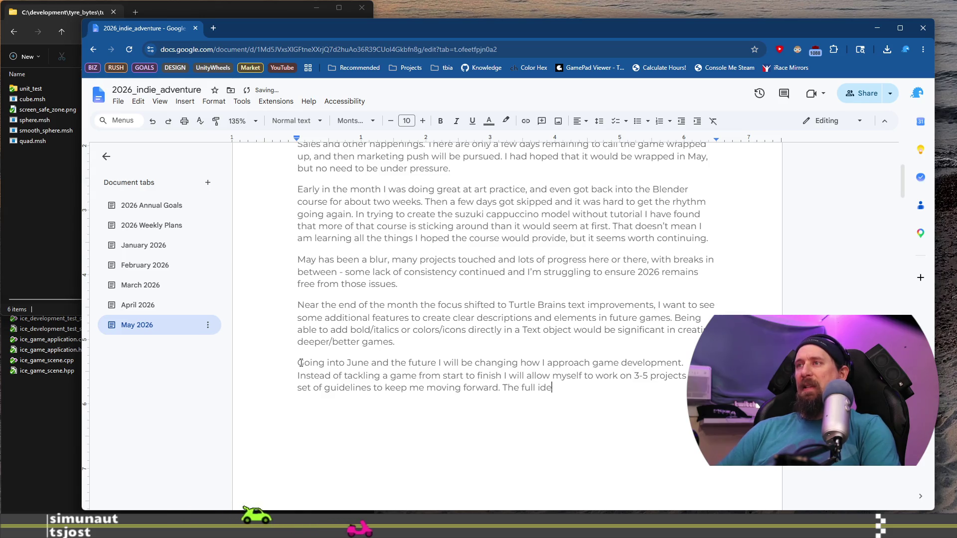
pyautogui.write('o tackle a ')
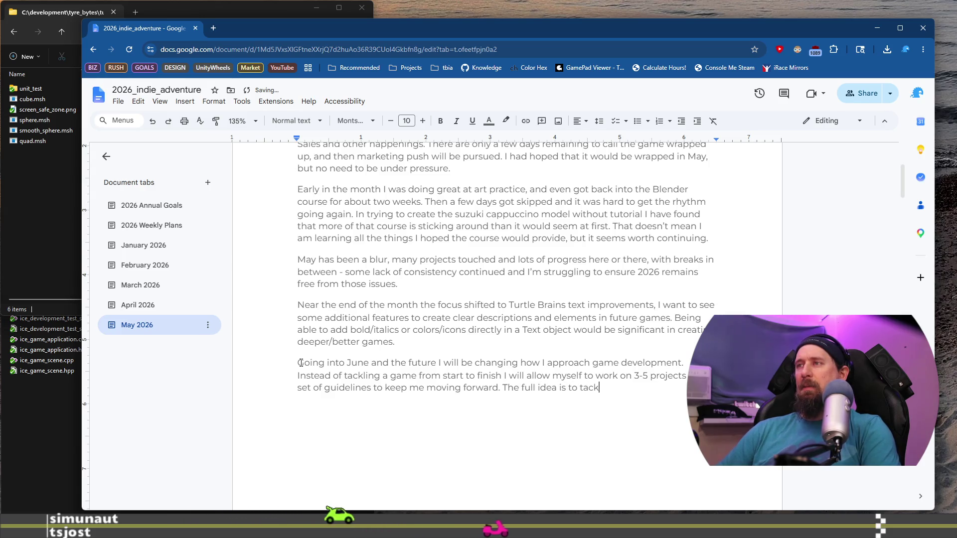
pyautogui.write('single proj')
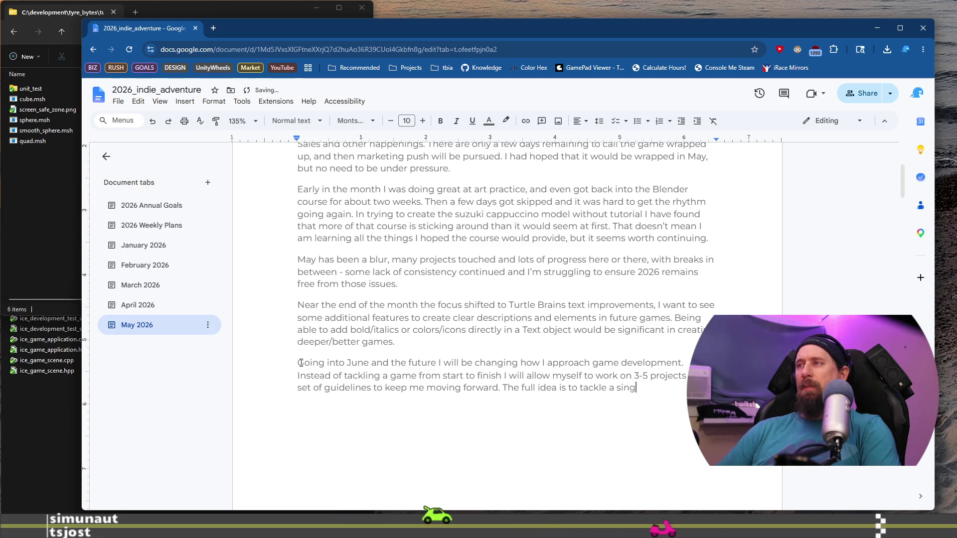
pyautogui.write('ect fo ')
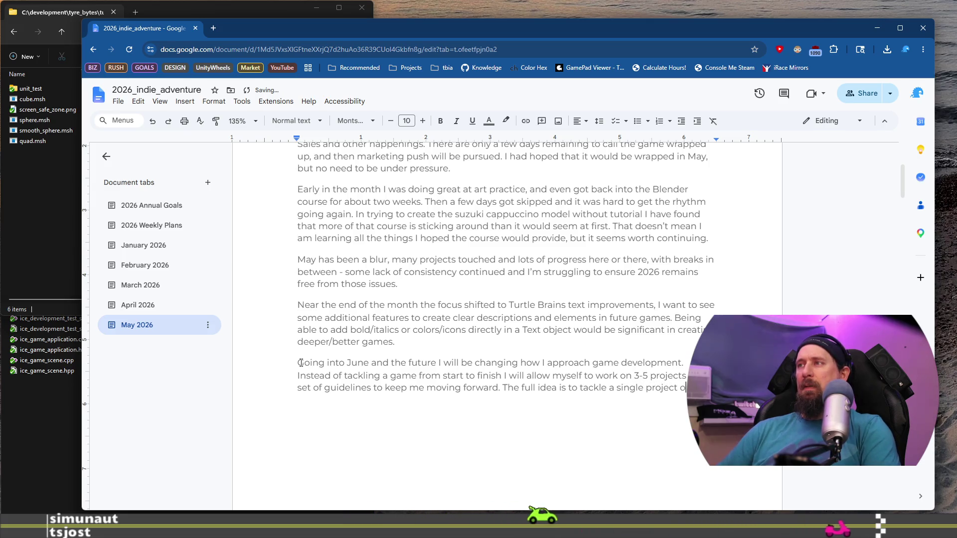
pyautogui.write('some period of ti')
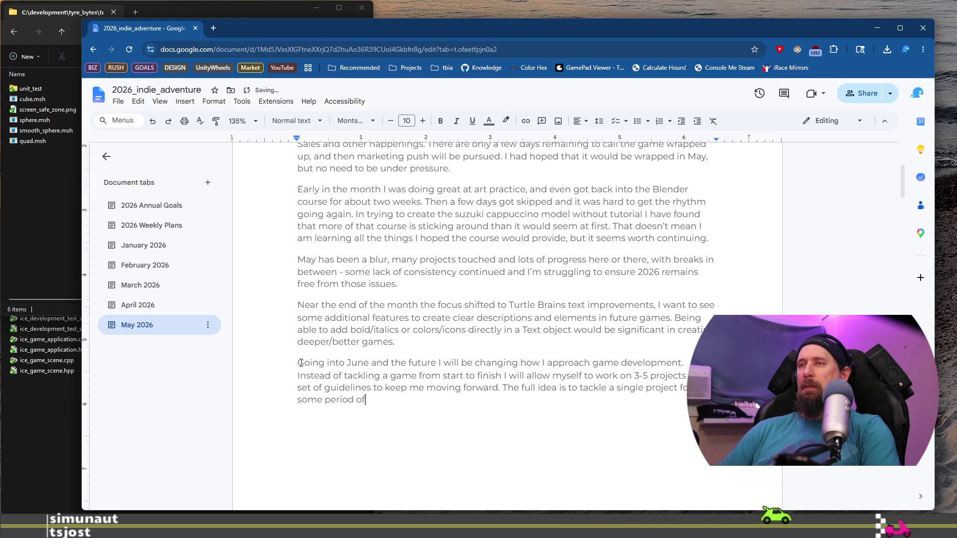
pyautogui.write('me that meakes reasonable progress, b')
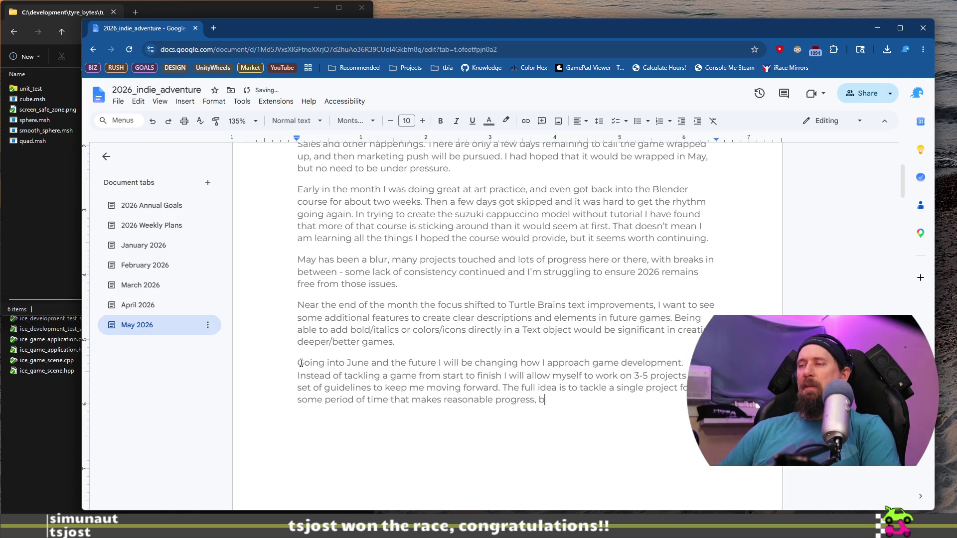
pyautogui.press('BackSpace')
pyautogui.write('then')
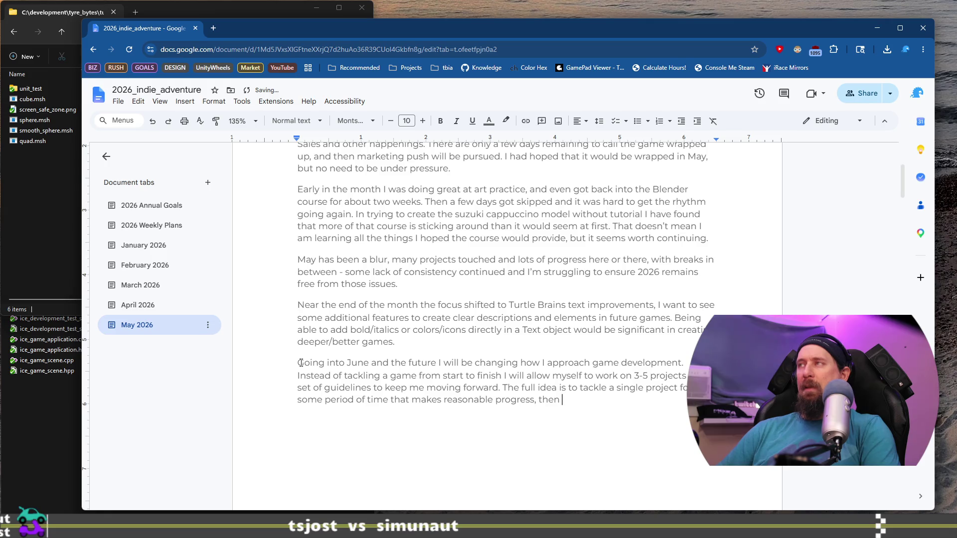
pyautogui.hotkey('ctrl', 'BackSpace')
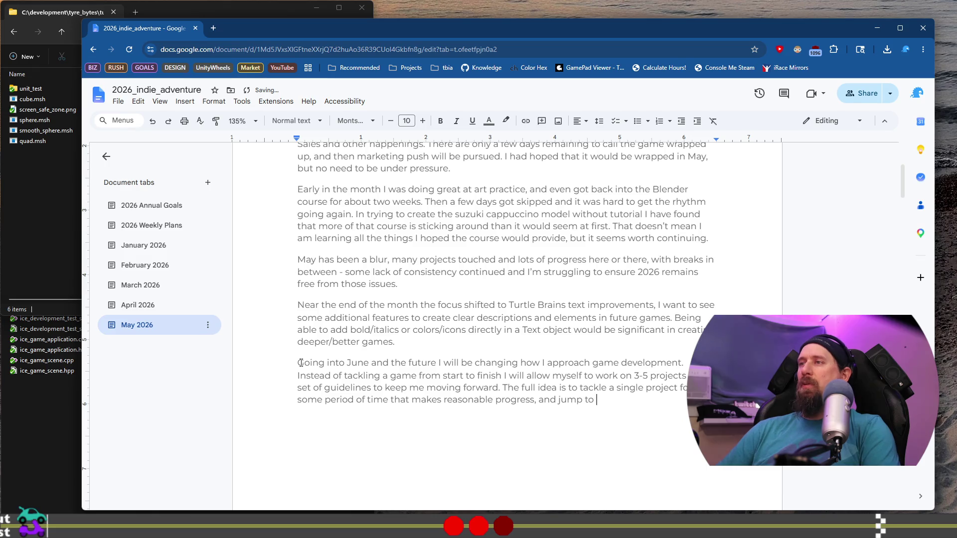
# Step: End the paragraph with rotating projects as interest rises, calling that freedom a solo developer's advantage
pyautogui.write('ay')
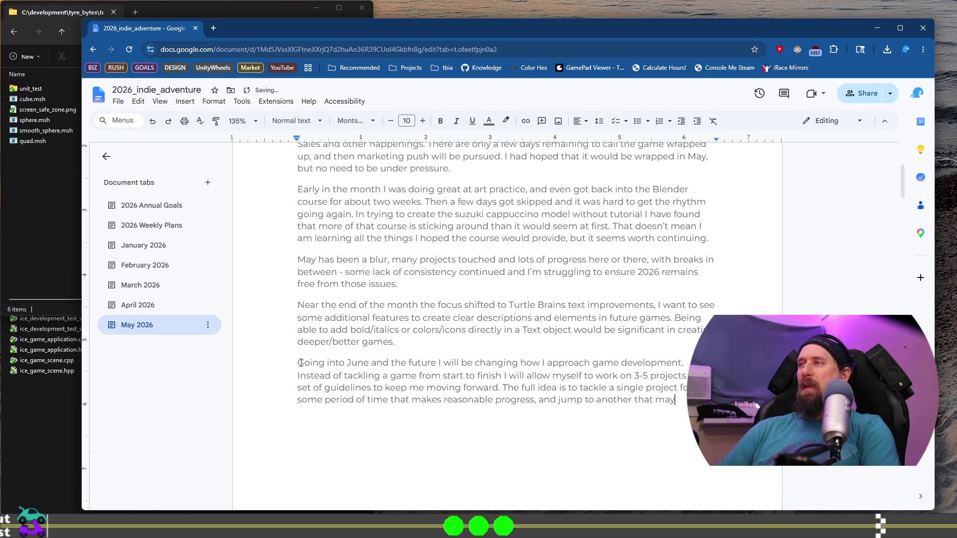
pyautogui.write('e')
pyautogui.write(' na')
pyautogui.scroll(-2, 299, 356)
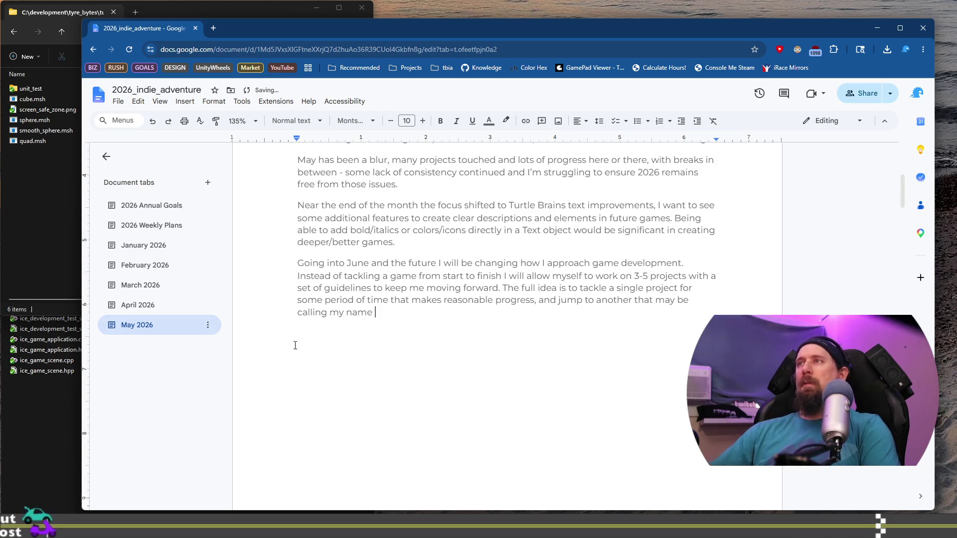
pyautogui.hotkey('ctrl', 'shift', 'Left')
pyautogui.hotkey('ctrl', 'shift', 'Left')
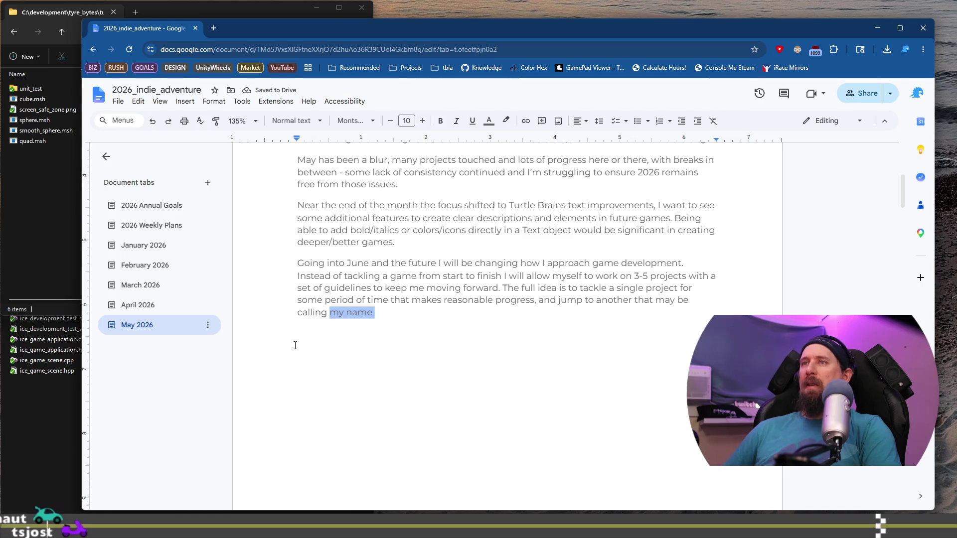
pyautogui.hotkey('ctrl', 'shift', 'Left')
pyautogui.write('taking braing')
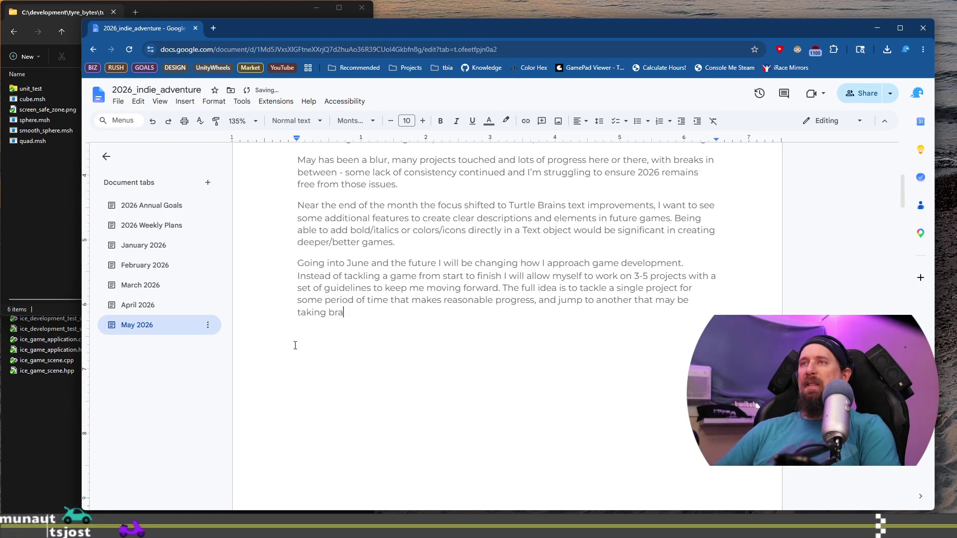
pyautogui.press('BackSpace')
pyautogui.write('space as the ')
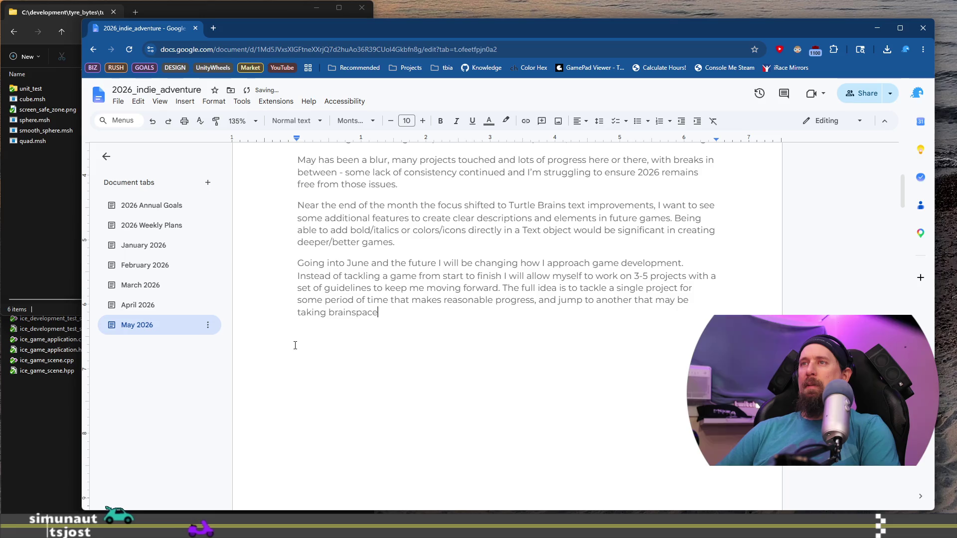
pyautogui.write('interest ra')
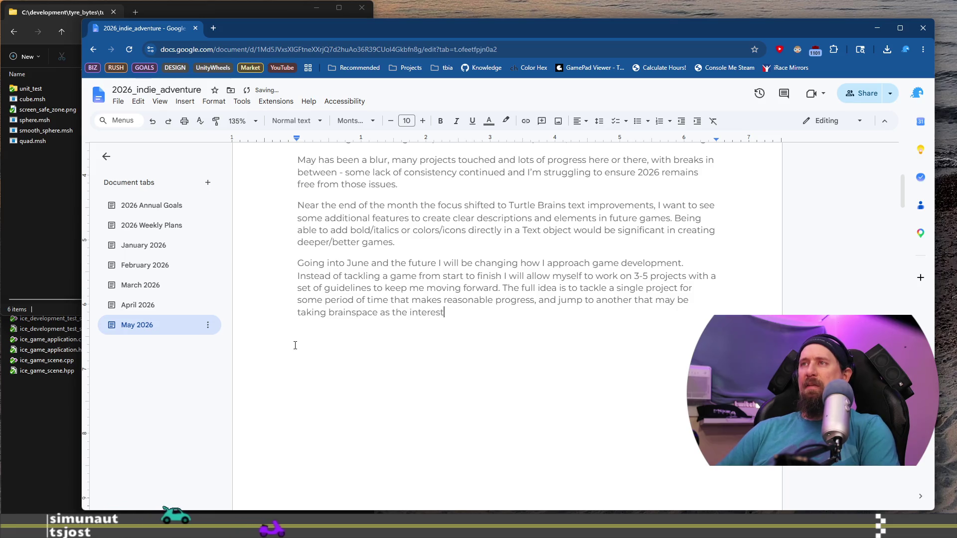
pyautogui.write('ises. ')
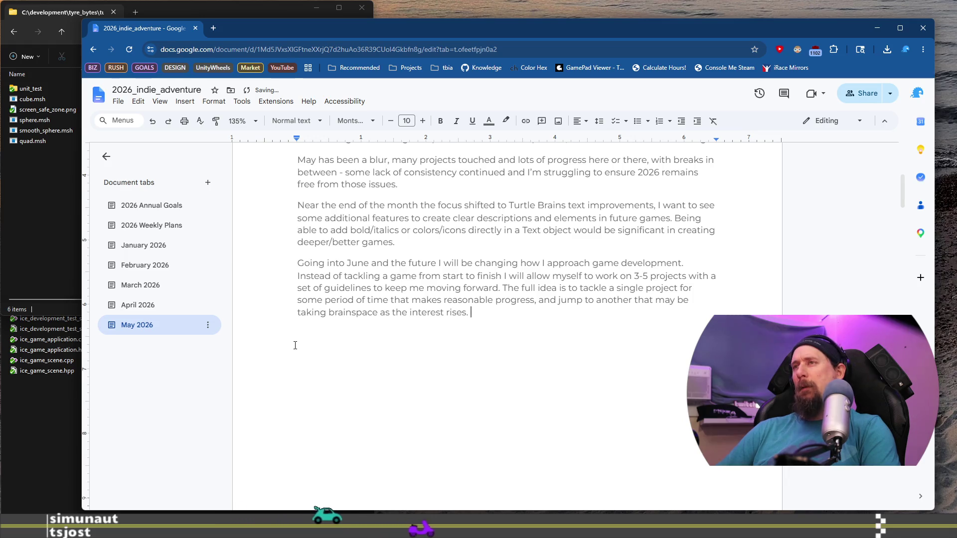
pyautogui.write('A')
pyautogui.press('BackSpace')
pyautogui.write('Being a little ')
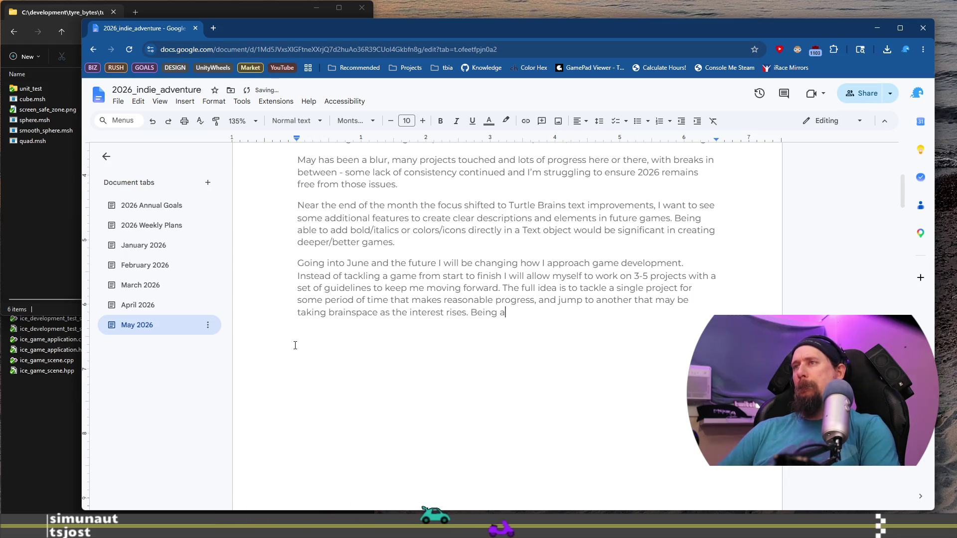
pyautogui.write('more free in w')
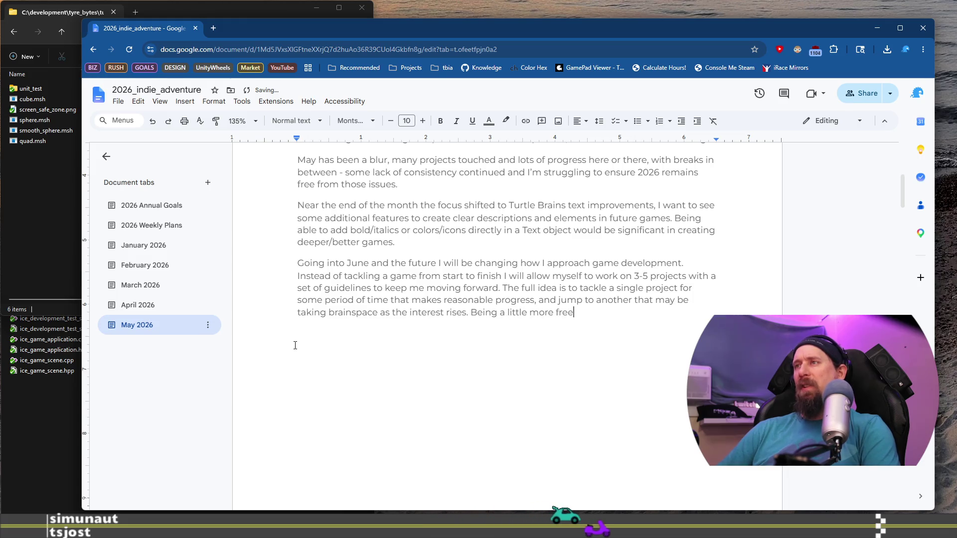
pyautogui.write('hat ')
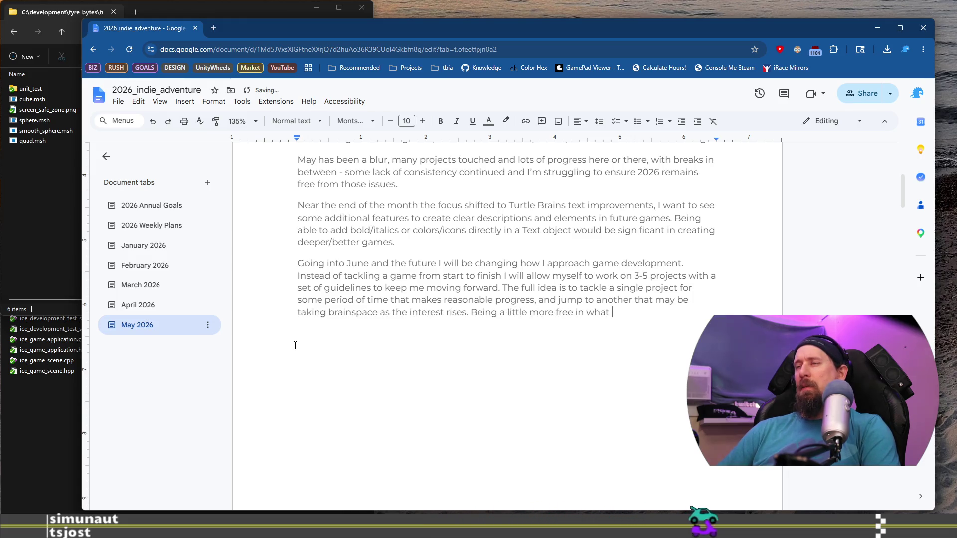
pyautogui.write('and how ')
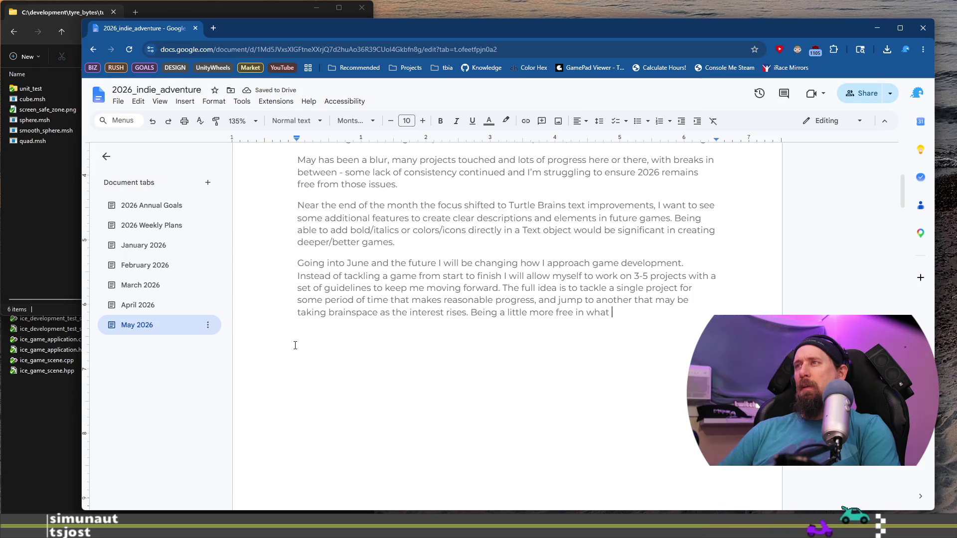
pyautogui.write('I approa')
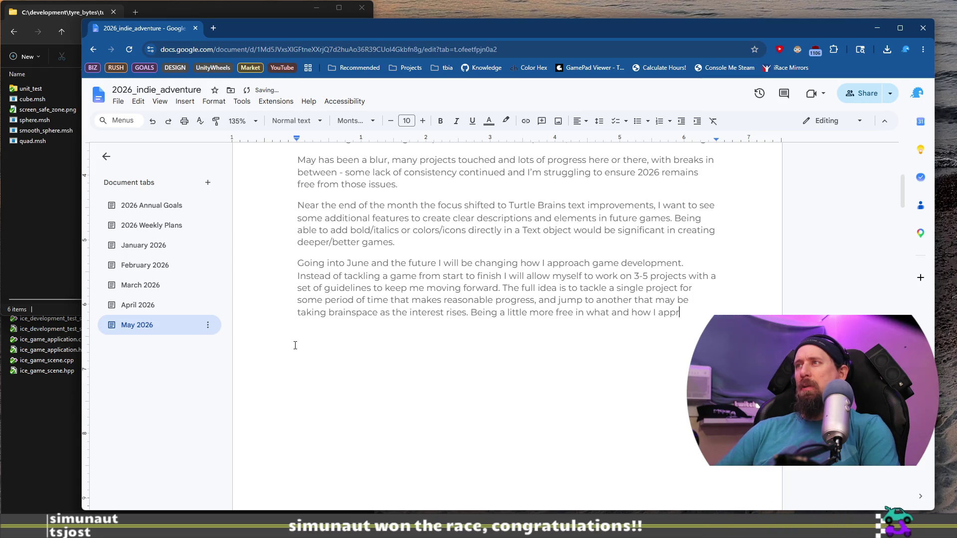
pyautogui.write('ch development')
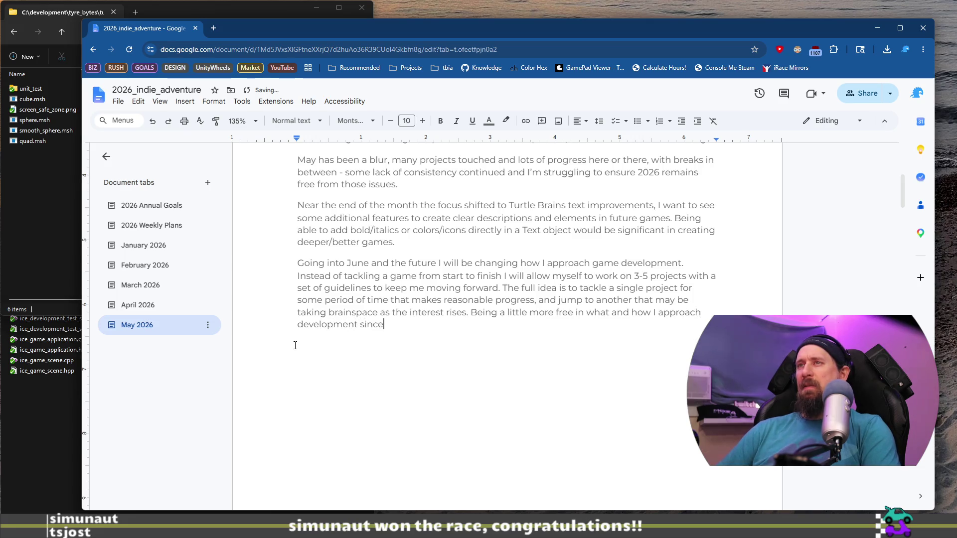
pyautogui.write(' since that i')
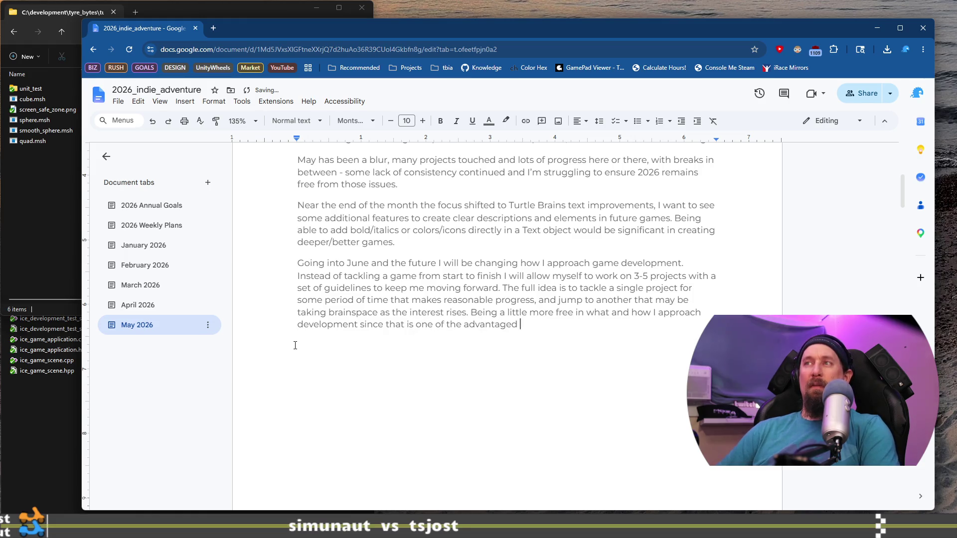
pyautogui.write('s one of')
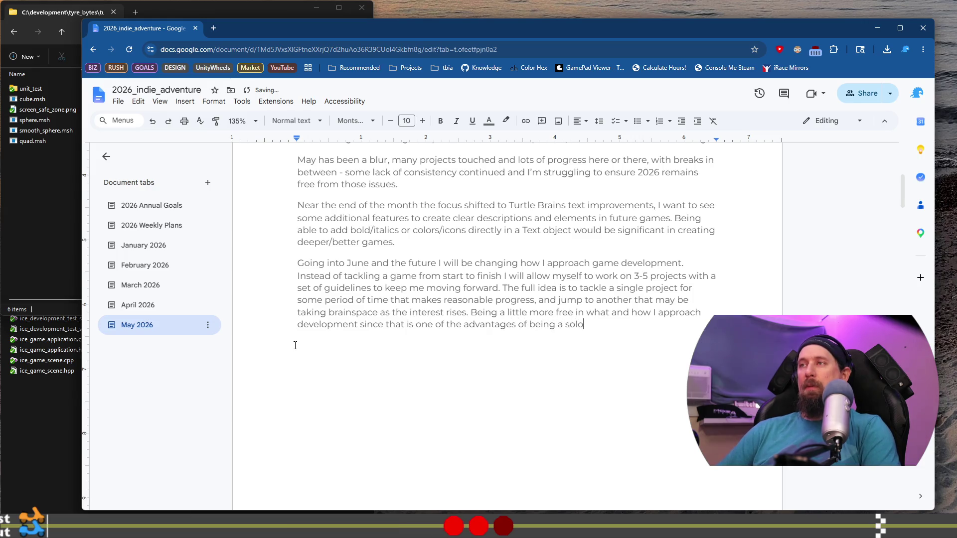
pyautogui.press('BackSpace')
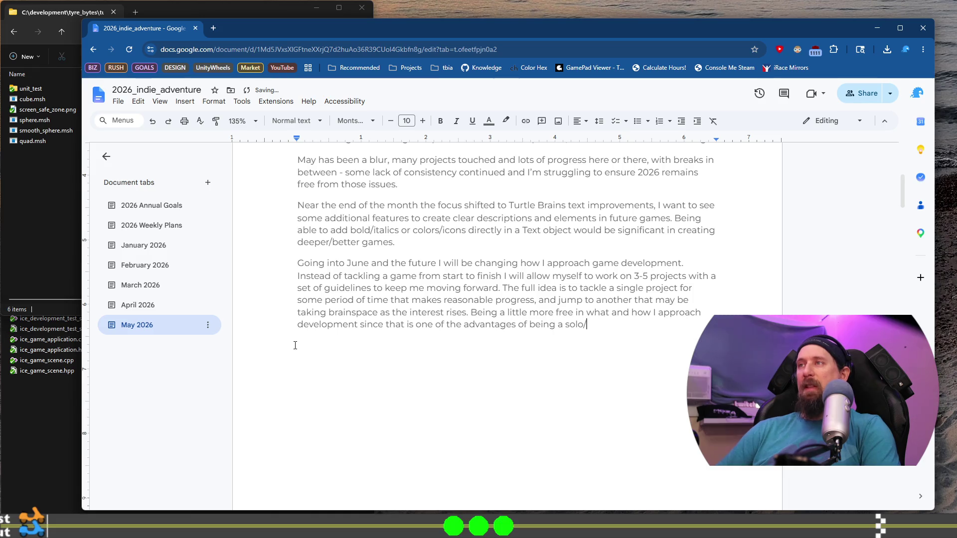
pyautogui.write('veloper.')
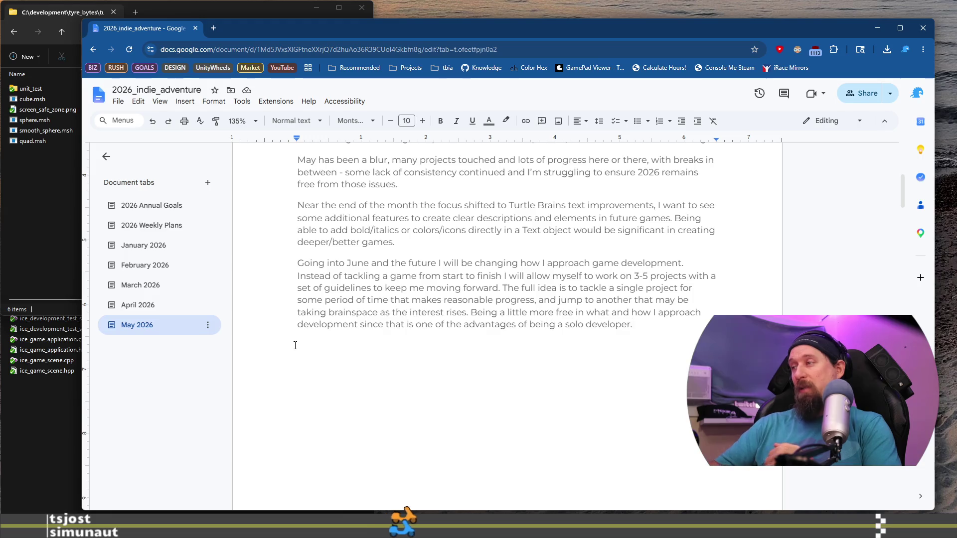
pyautogui.press('Return')
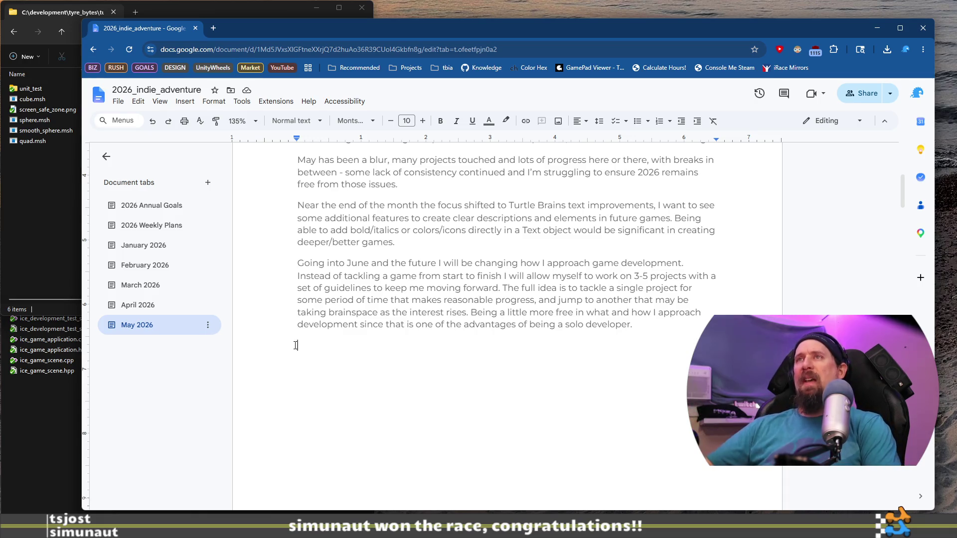
# Step: Look back over the May Summary, then bring the buoyracer.mp4 video window to the front
pyautogui.scroll(4, 296, 345)
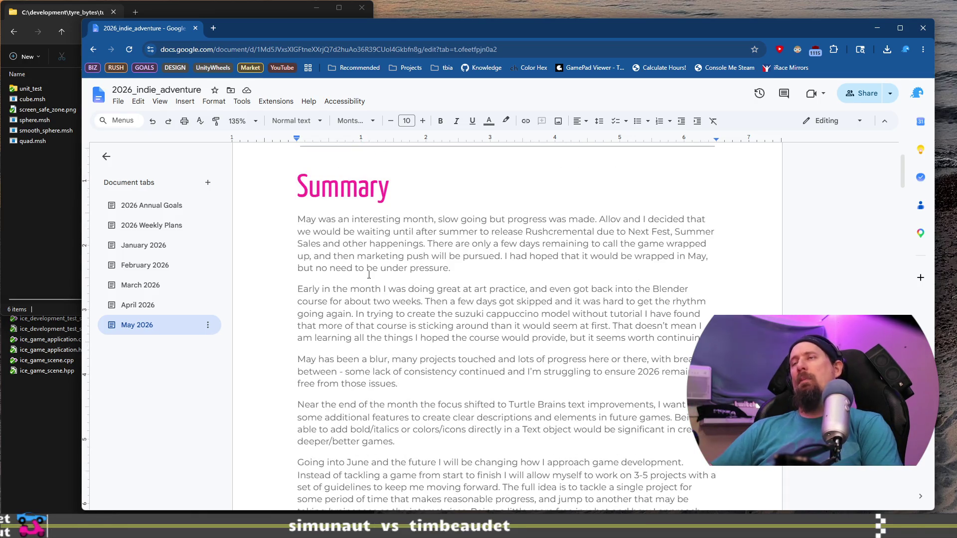
pyautogui.scroll(2, 500, 278)
pyautogui.scroll(-5, 501, 277)
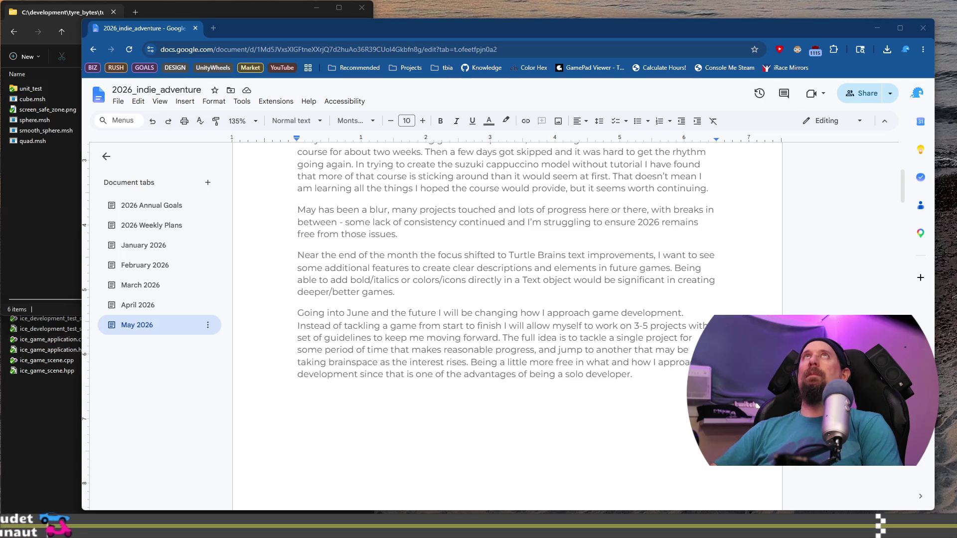
pyautogui.hotkey('alt', 'Tab')
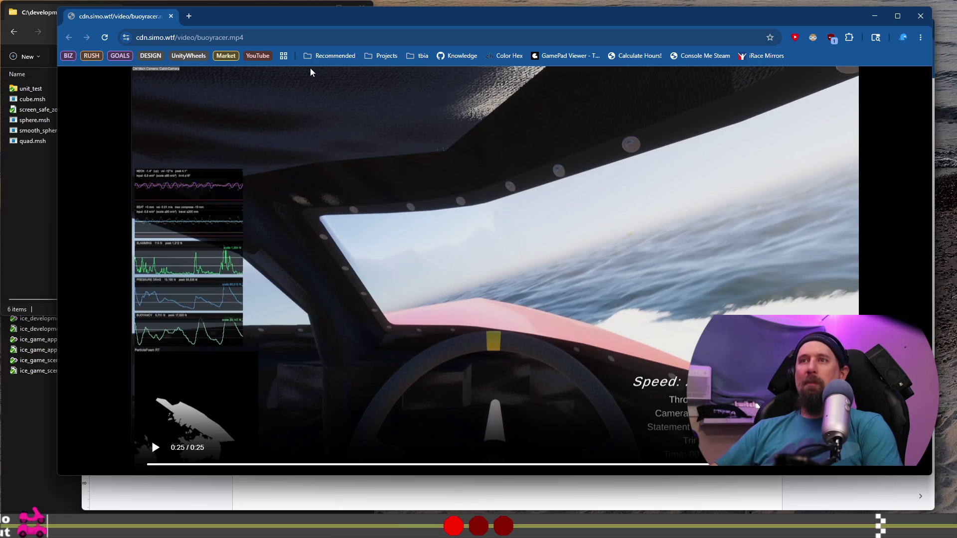
# Step: Close the buoyracer.mp4 window and return to the empty line below the May 2026 Summary
pyautogui.click(170, 16)
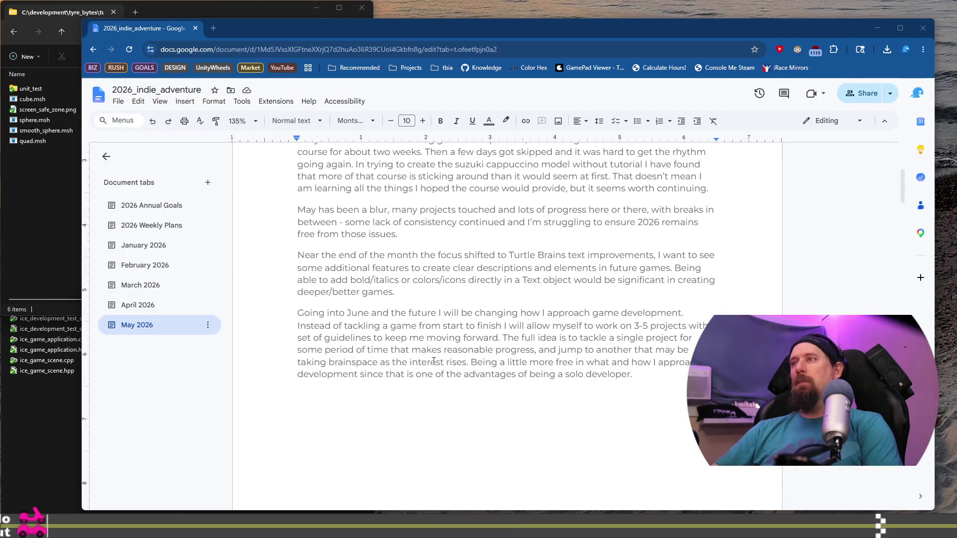
pyautogui.click(450, 399)
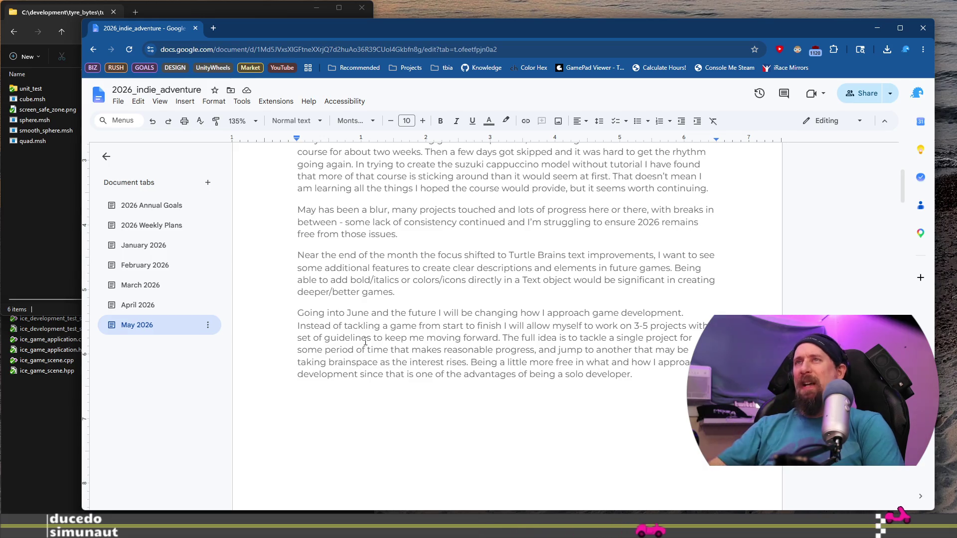
pyautogui.hotkey('alt', 'Tab')
pyautogui.hotkey('alt', 'Tab')
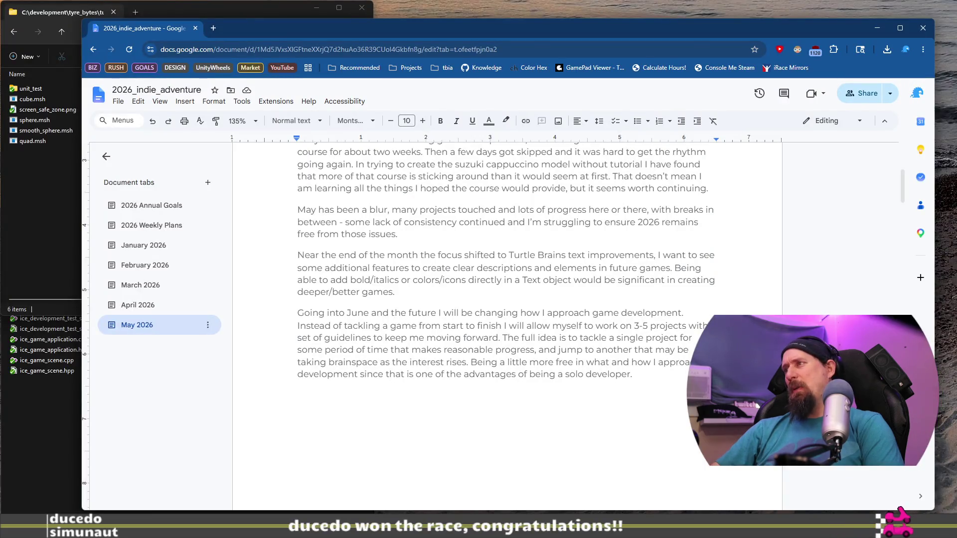
pyautogui.scroll(15, 536, 410)
pyautogui.scroll(-6, 532, 398)
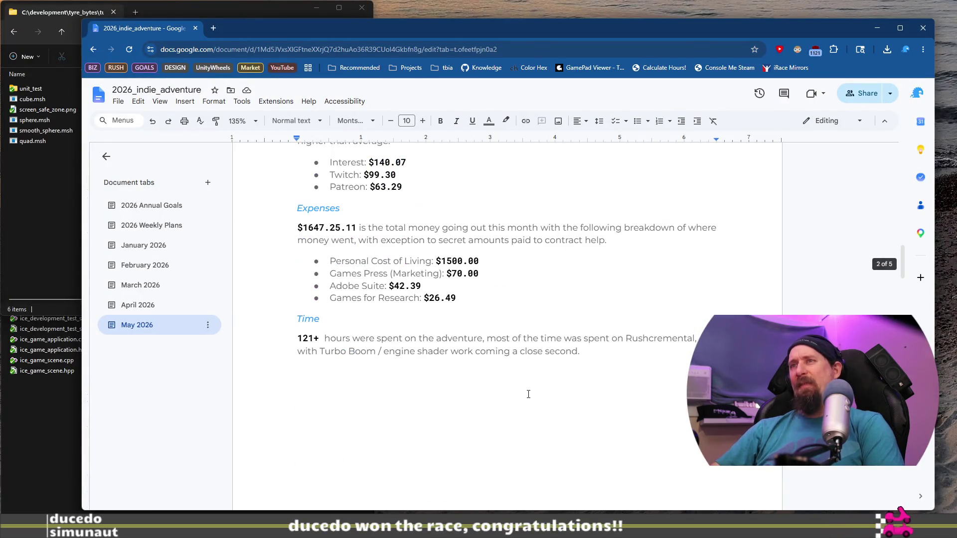
pyautogui.scroll(-20, 518, 374)
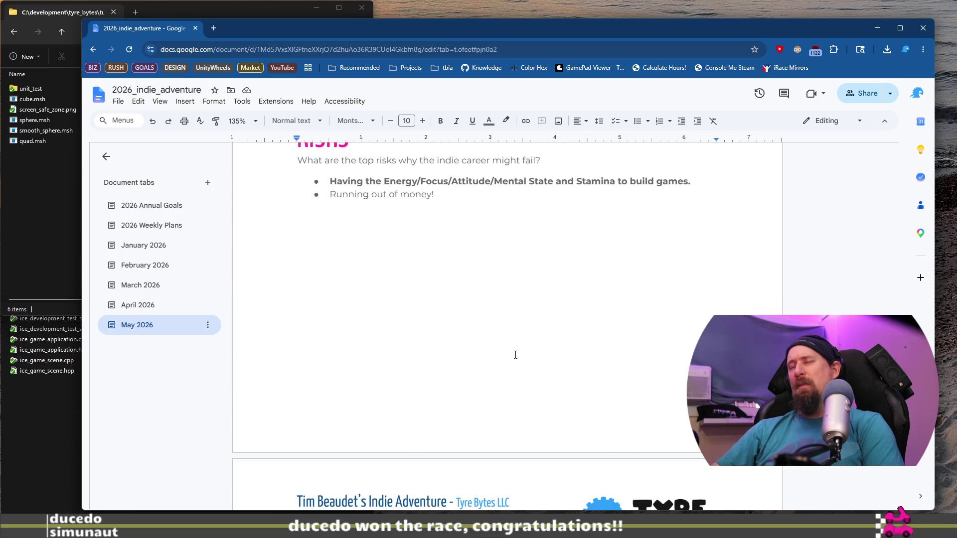
pyautogui.scroll(-15, 515, 355)
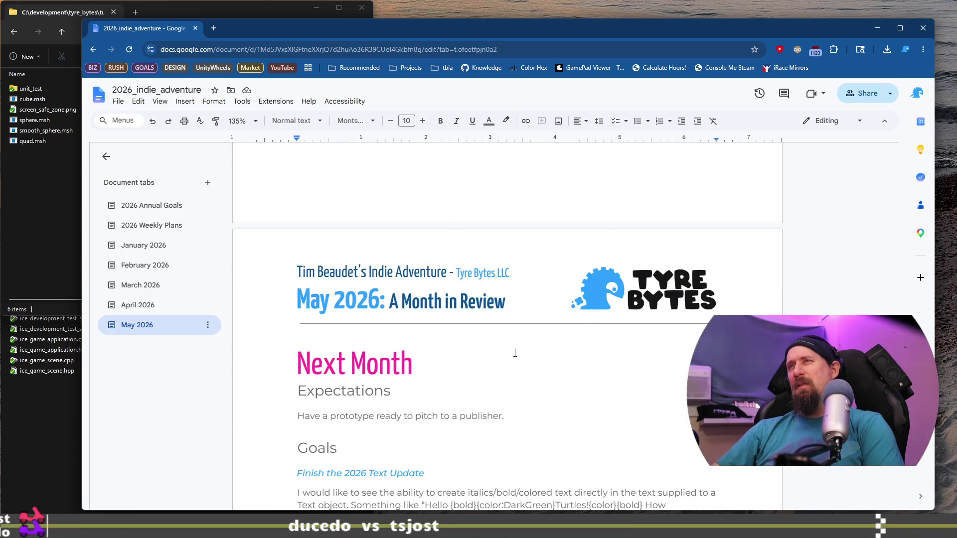
pyautogui.scroll(-6, 515, 353)
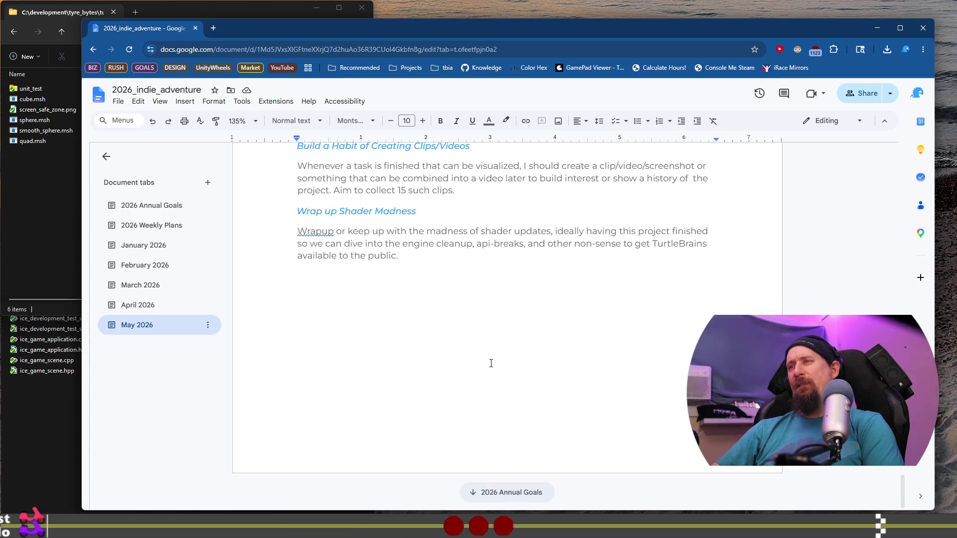
pyautogui.scroll(20, 491, 364)
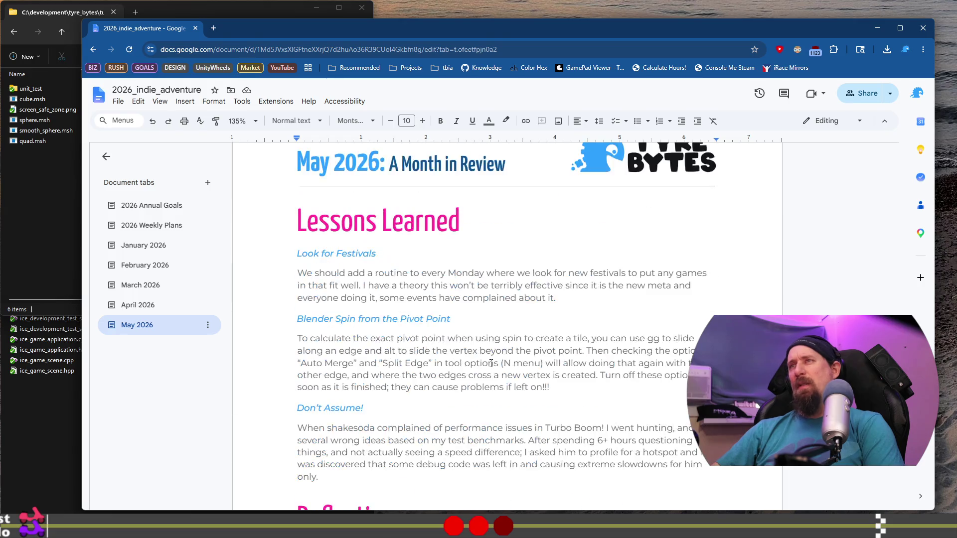
pyautogui.scroll(20, 491, 363)
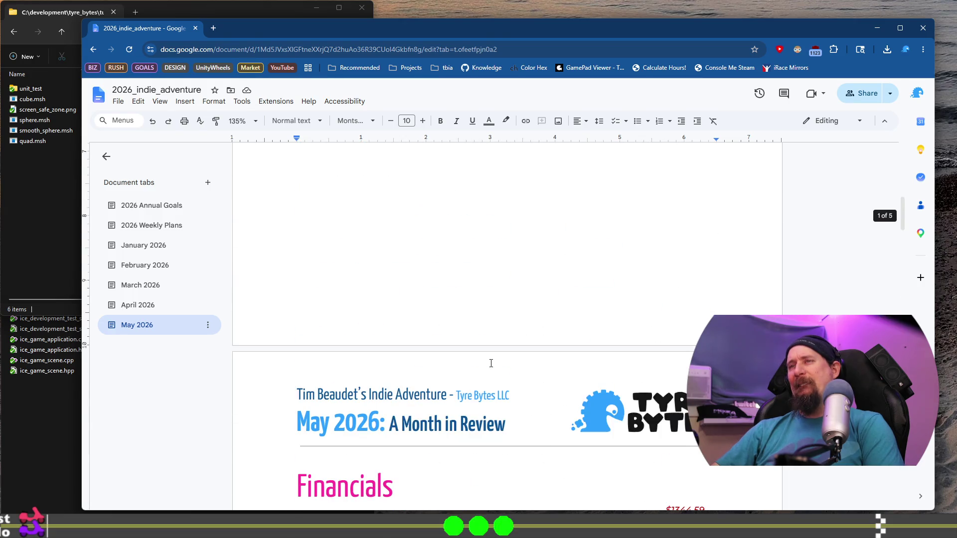
pyautogui.scroll(3, 491, 363)
pyautogui.scroll(-5, 491, 364)
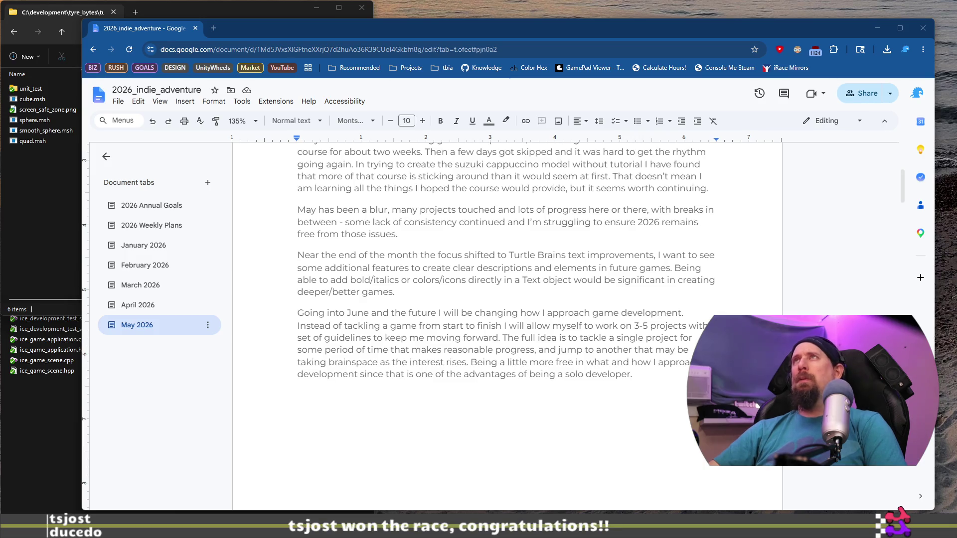
pyautogui.hotkey('alt', 'Tab')
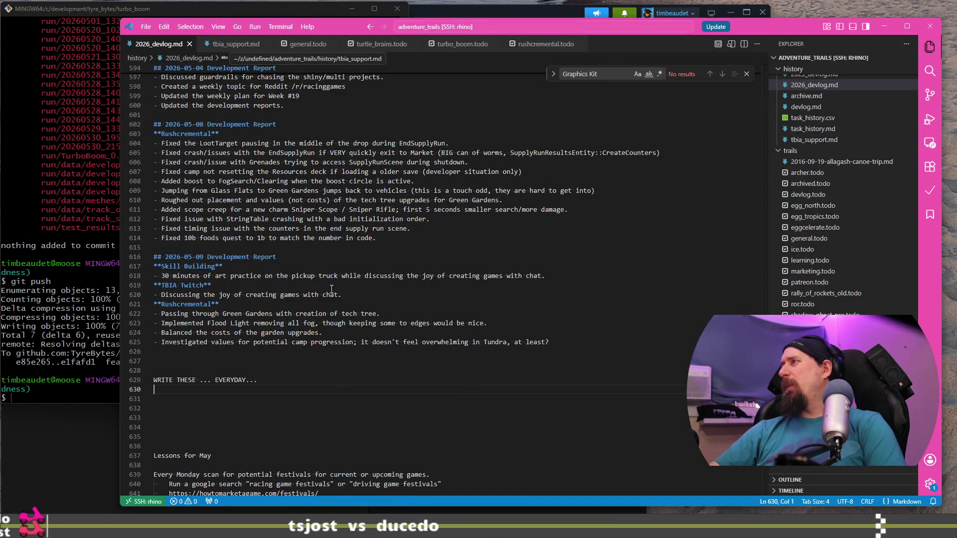
pyautogui.scroll(-1, 323, 399)
pyautogui.scroll(-3, 323, 400)
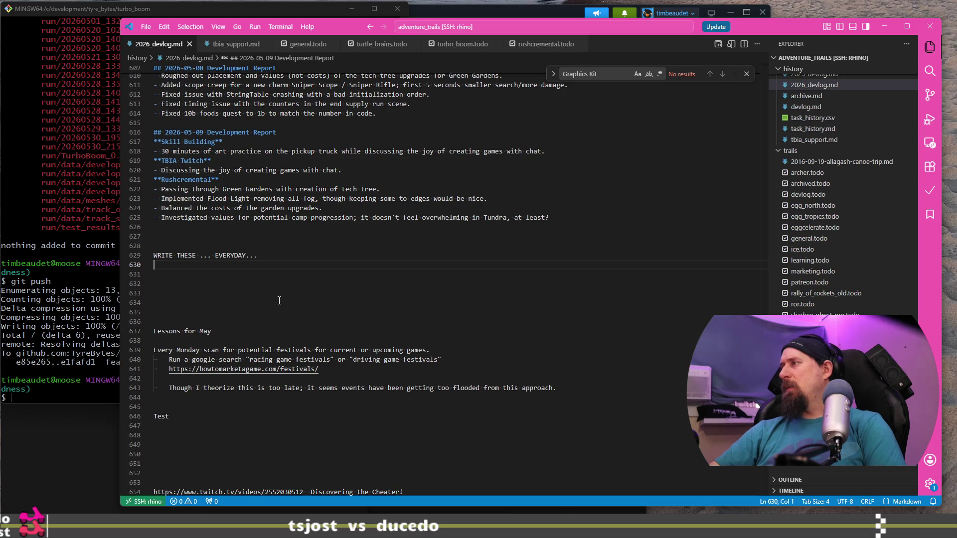
pyautogui.hotkey('ctrl', 'v')
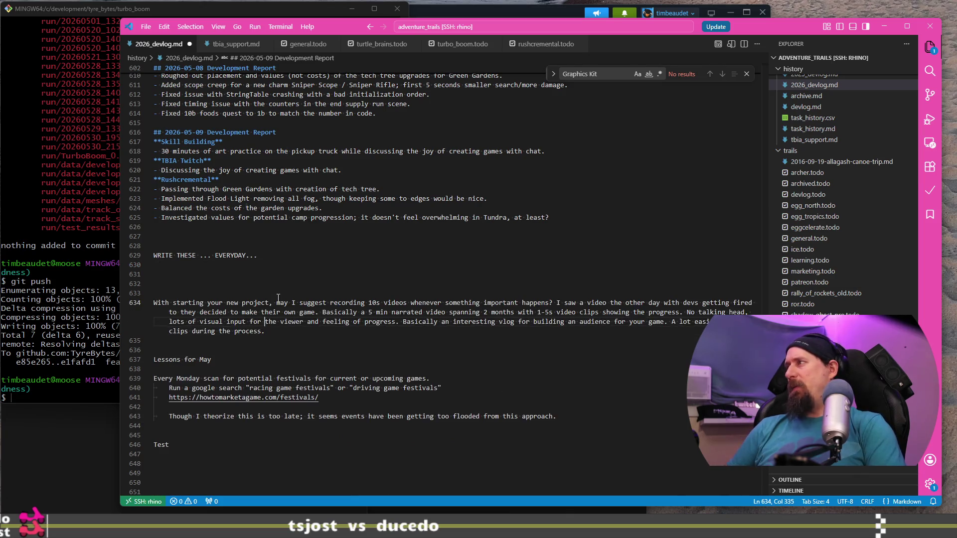
pyautogui.press('Up')
pyautogui.press('Up')
pyautogui.press('Home')
pyautogui.write('@')
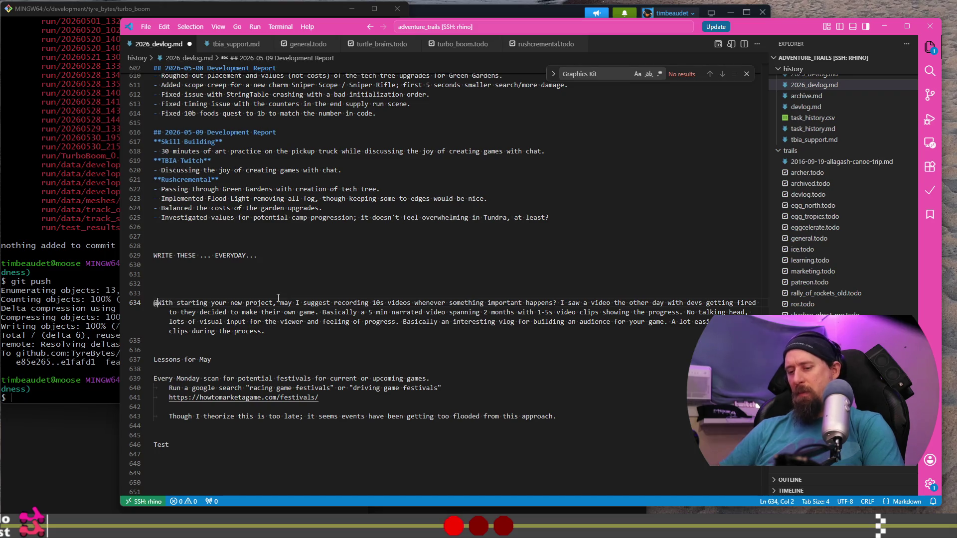
pyautogui.write('decu')
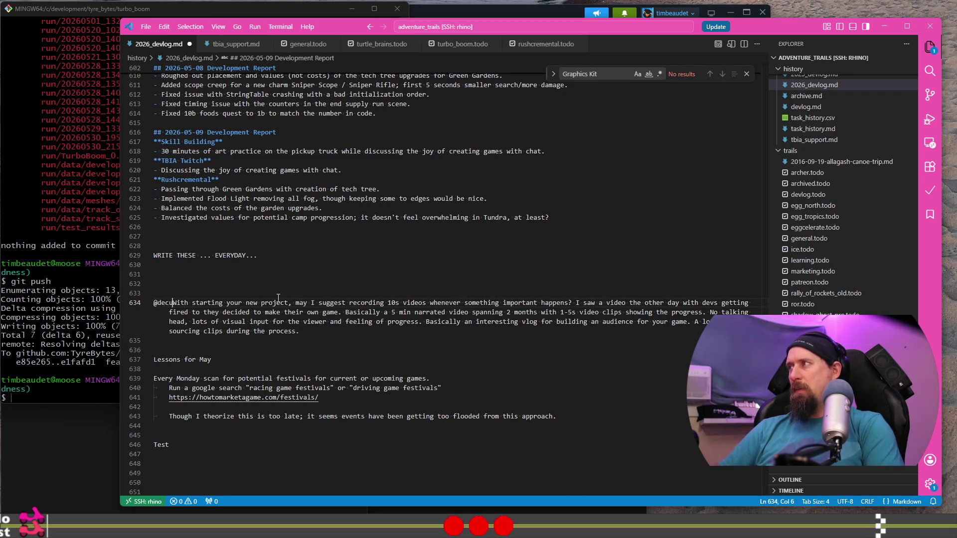
pyautogui.press('BackSpace')
pyautogui.press('BackSpace')
pyautogui.press('BackSpace')
pyautogui.write('ucedo:')
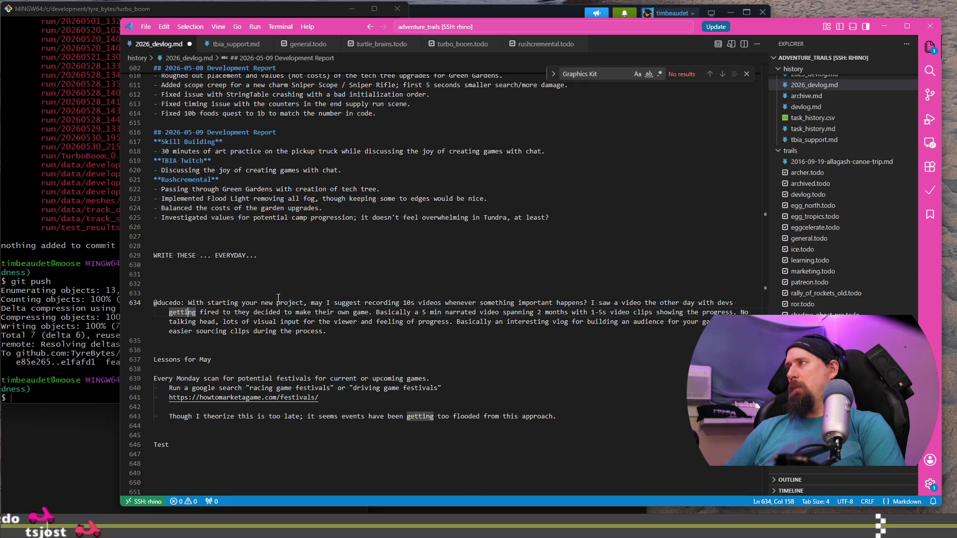
pyautogui.press('Down')
pyautogui.press('Down')
pyautogui.press('Down')
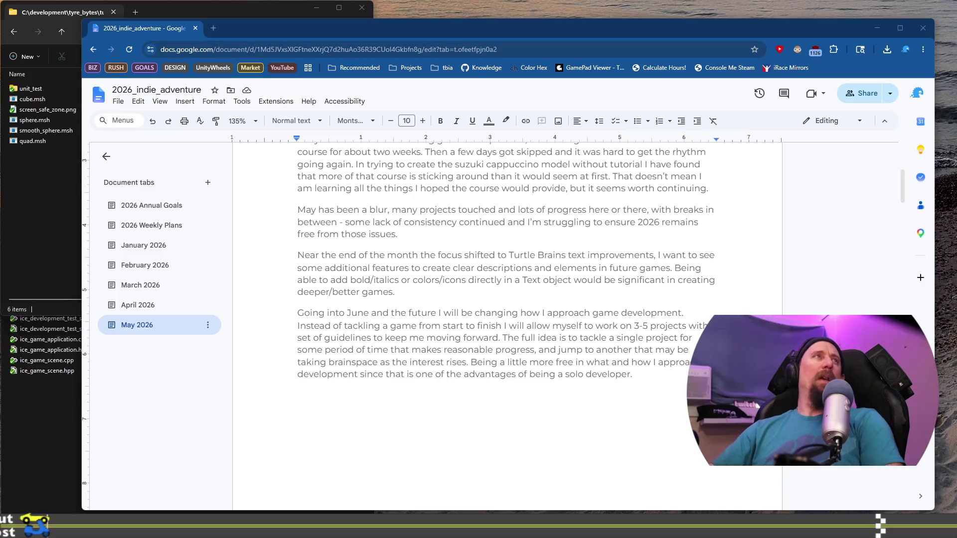
# Step: Switch to the tbia_tracker_2026 spreadsheet's hours sheet in the other Chrome window
pyautogui.hotkey('alt', 'Tab')
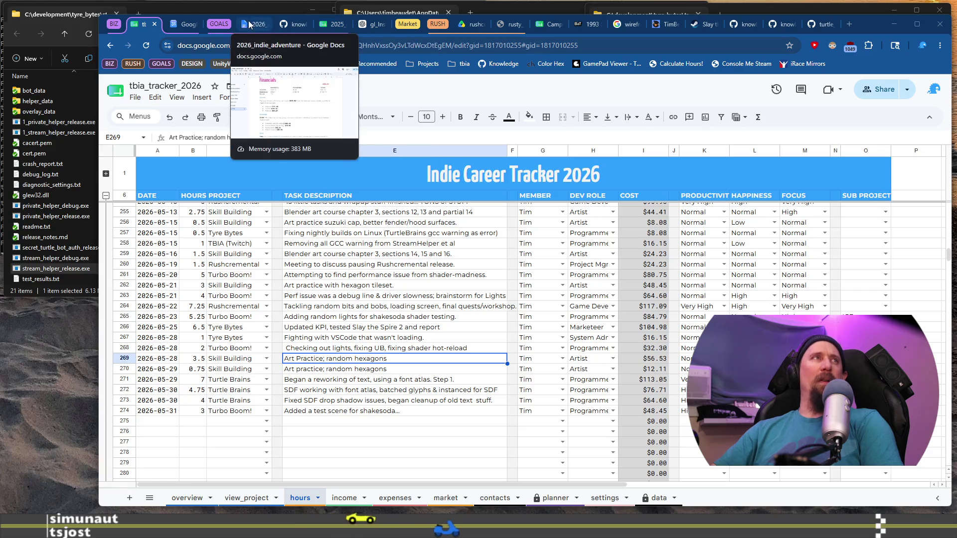
# Step: Open a new browser tab and load Google Drive at drive.google.com
pyautogui.click(250, 25)
pyautogui.click(294, 24)
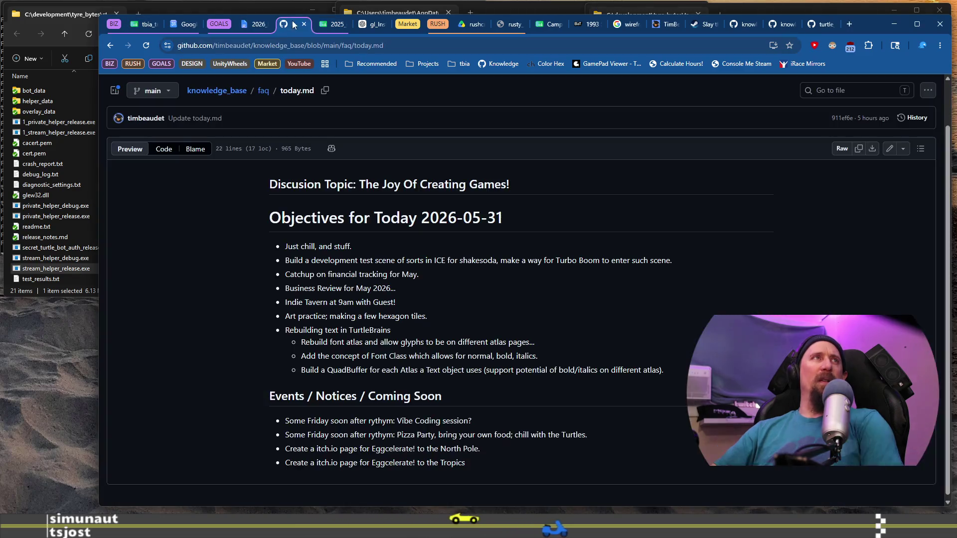
pyautogui.click(333, 24)
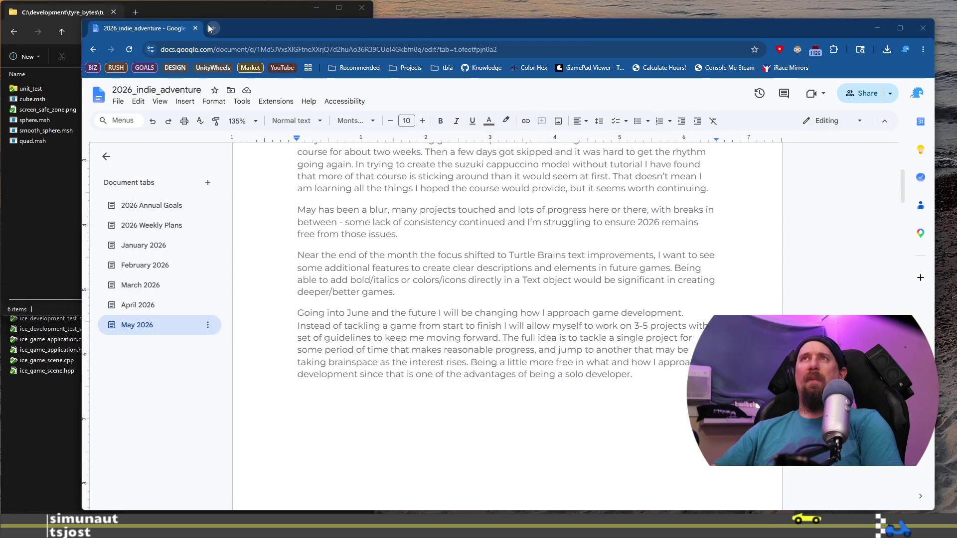
pyautogui.click(208, 28)
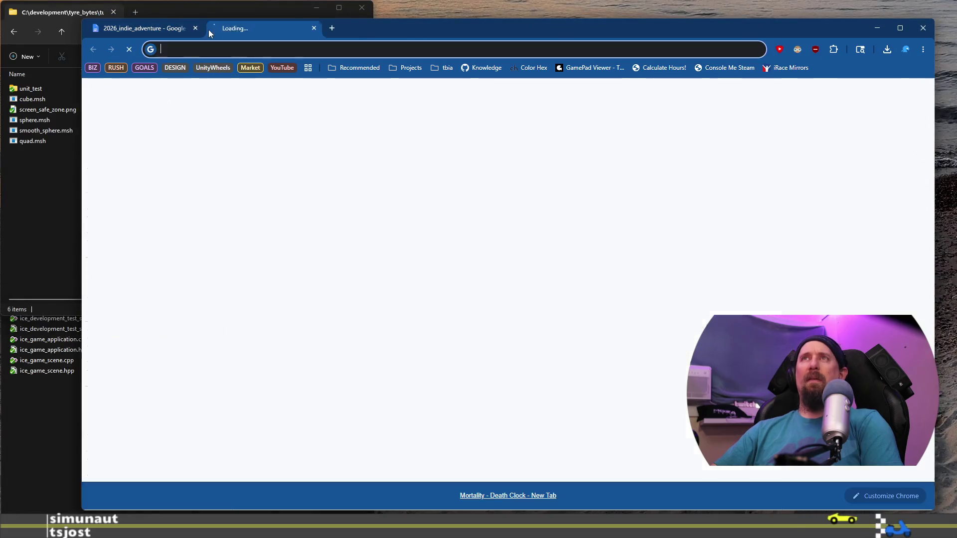
pyautogui.write('g')
pyautogui.press('BackSpace')
pyautogui.press('BackSpace')
pyautogui.write('d')
pyautogui.press('Return')
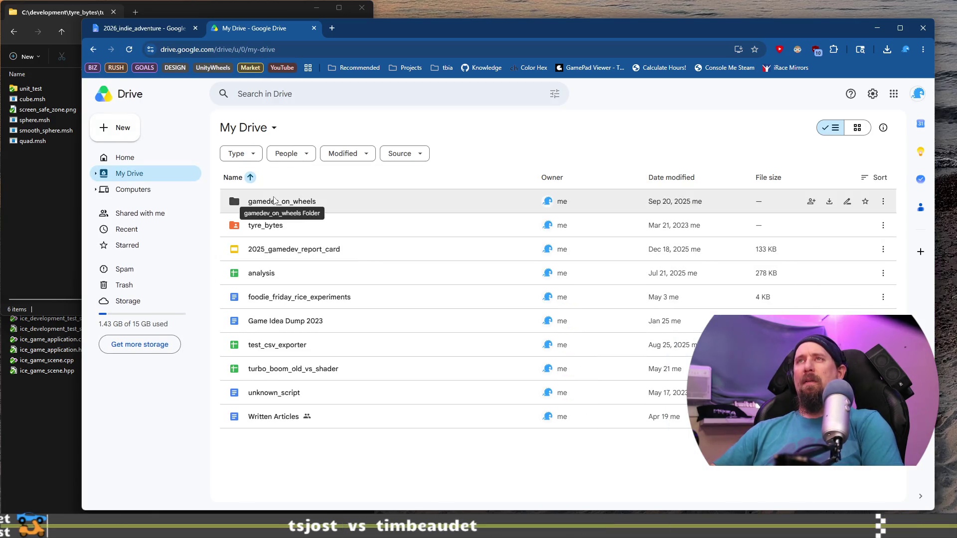
# Step: Browse Drive to tyre_bytes › indie_adventure › 2026 and open the 2026_roadmap document
pyautogui.doubleClick(264, 201)
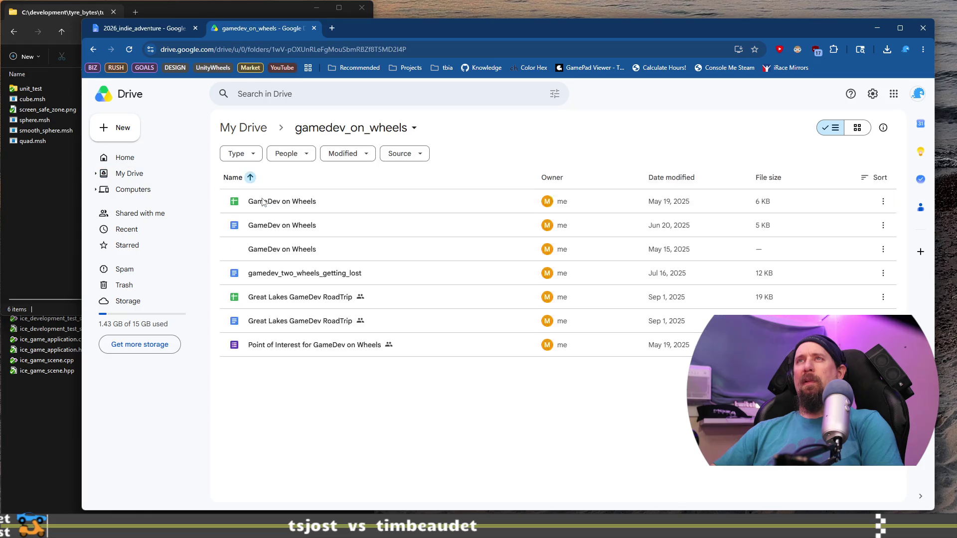
pyautogui.click(243, 128)
pyautogui.click(282, 233)
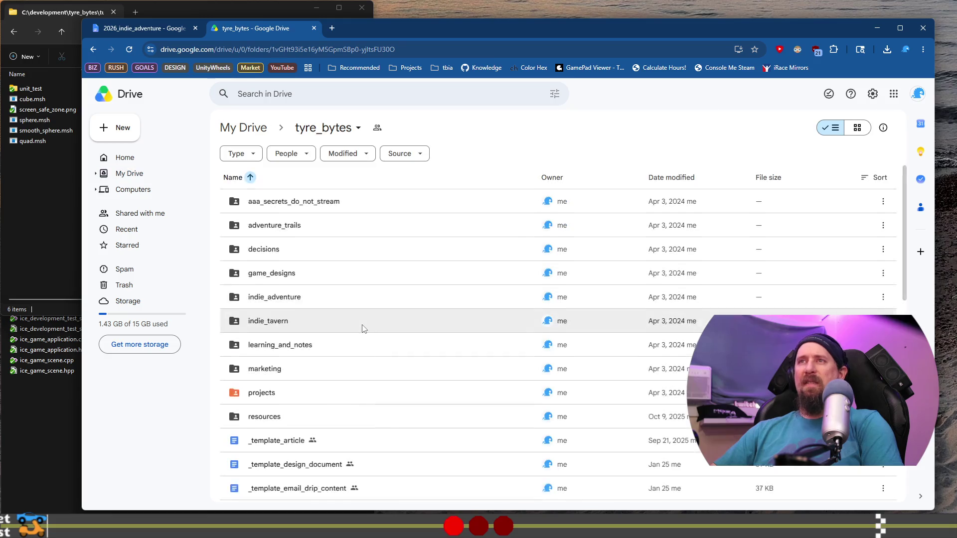
pyautogui.scroll(-2, 360, 324)
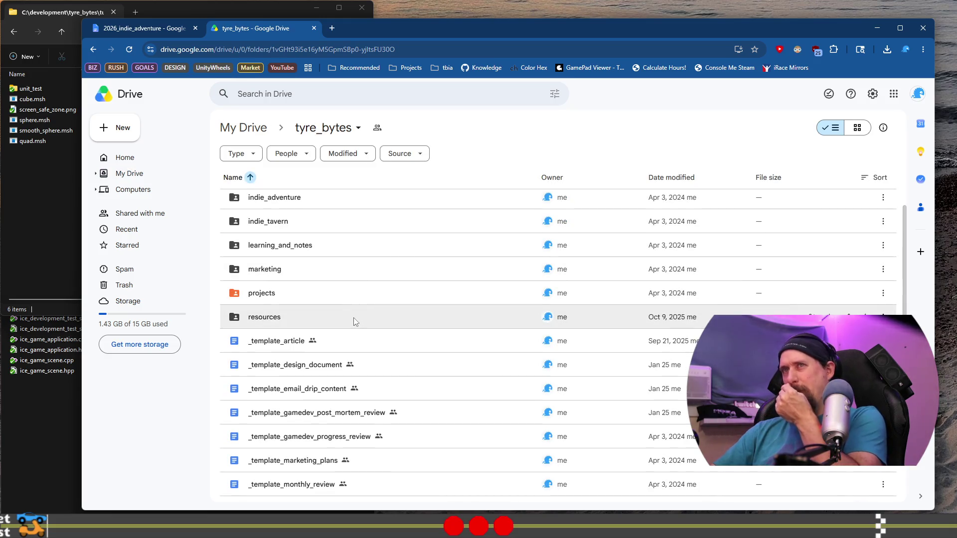
pyautogui.scroll(2, 336, 303)
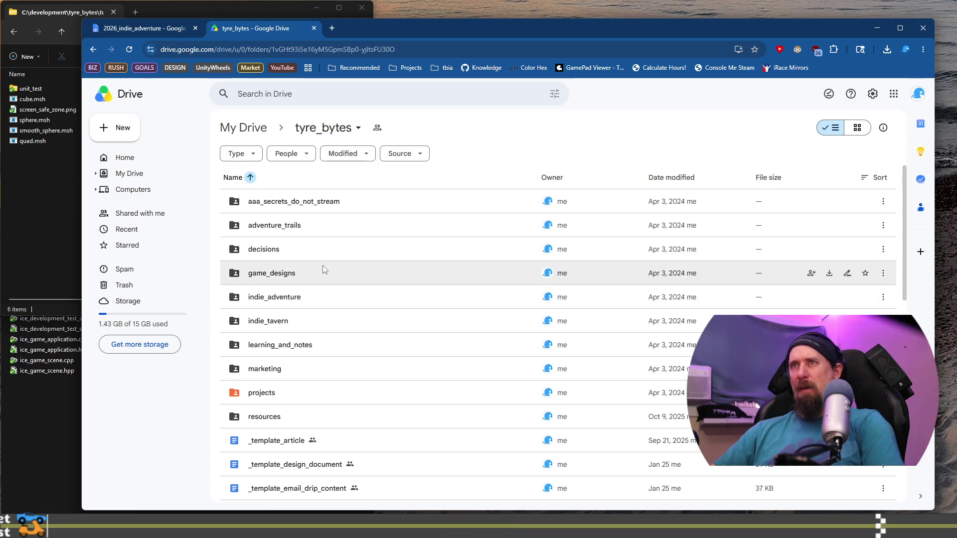
pyautogui.click(252, 368)
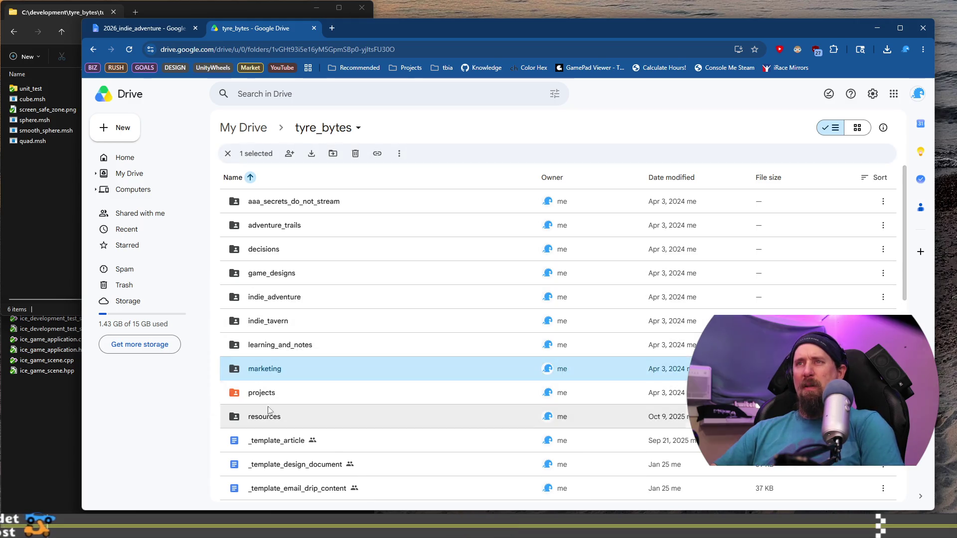
pyautogui.doubleClick(277, 299)
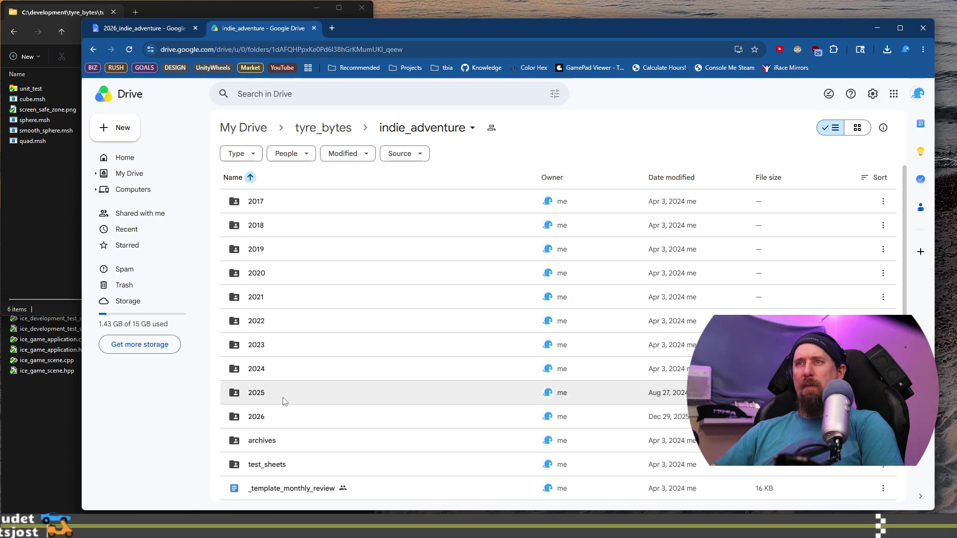
pyautogui.scroll(-2, 285, 379)
pyautogui.doubleClick(282, 323)
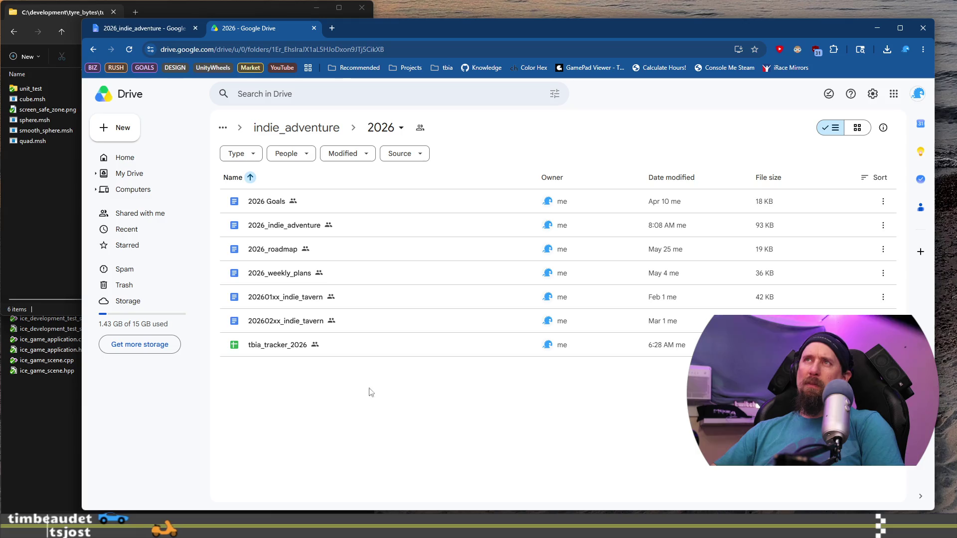
pyautogui.click(170, 28)
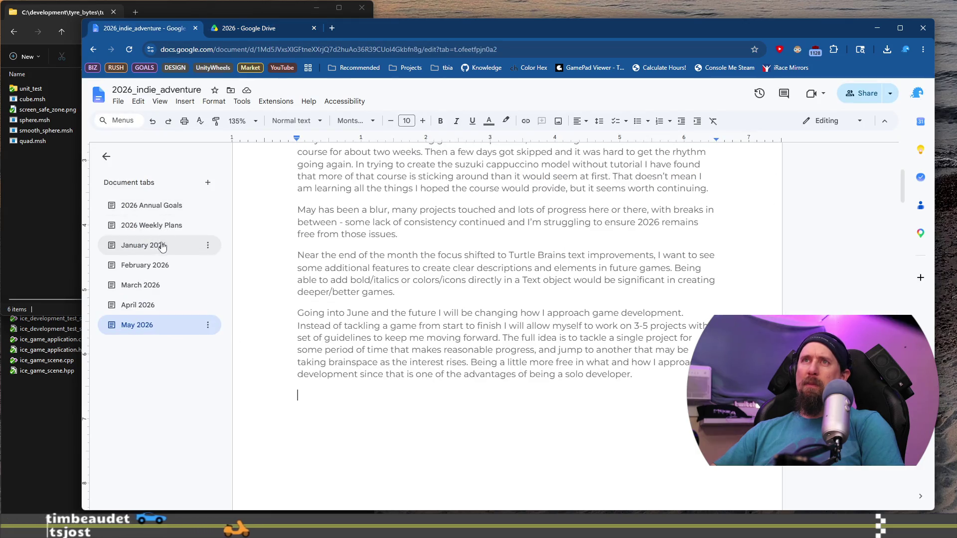
pyautogui.click(250, 30)
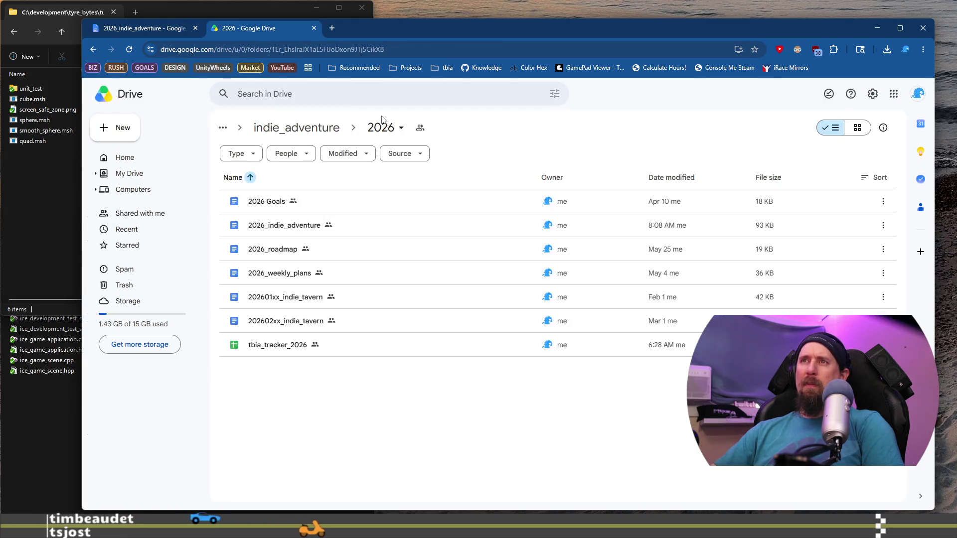
pyautogui.doubleClick(304, 249)
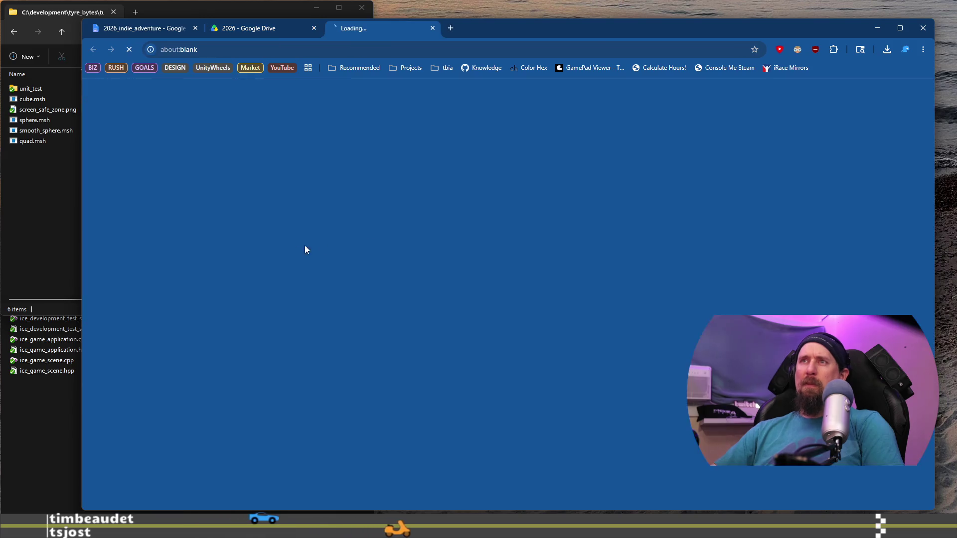
# Step: Copy the 2026_roadmap URL, load it in a fresh tab, and switch to that roadmap tab
pyautogui.scroll(-15, 437, 276)
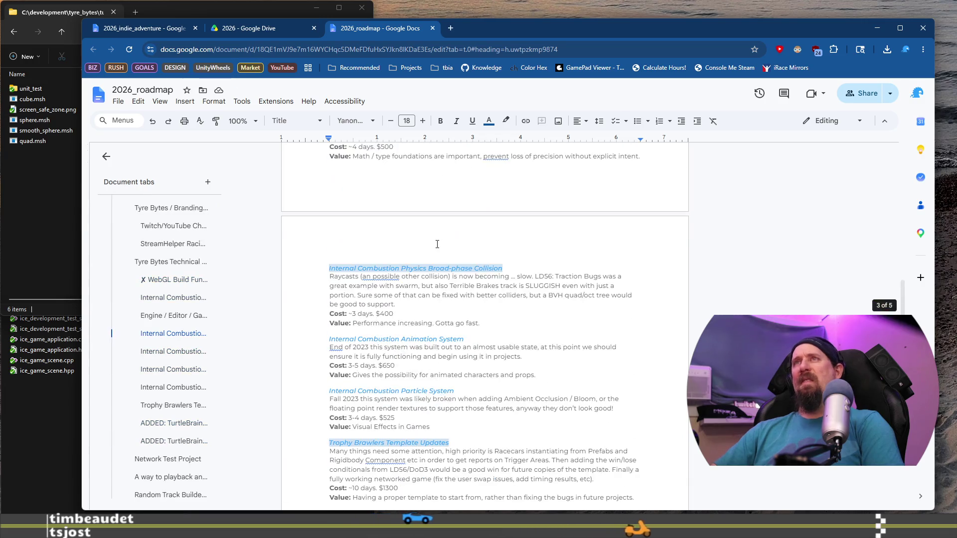
pyautogui.scroll(6, 437, 244)
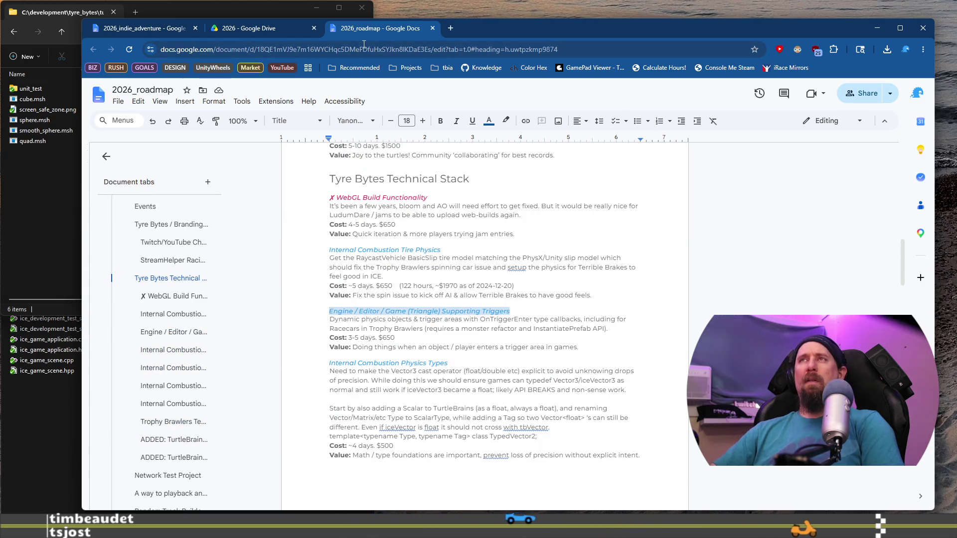
pyautogui.hotkey('ctrl', 'l')
pyautogui.hotkey('ctrl', 'c')
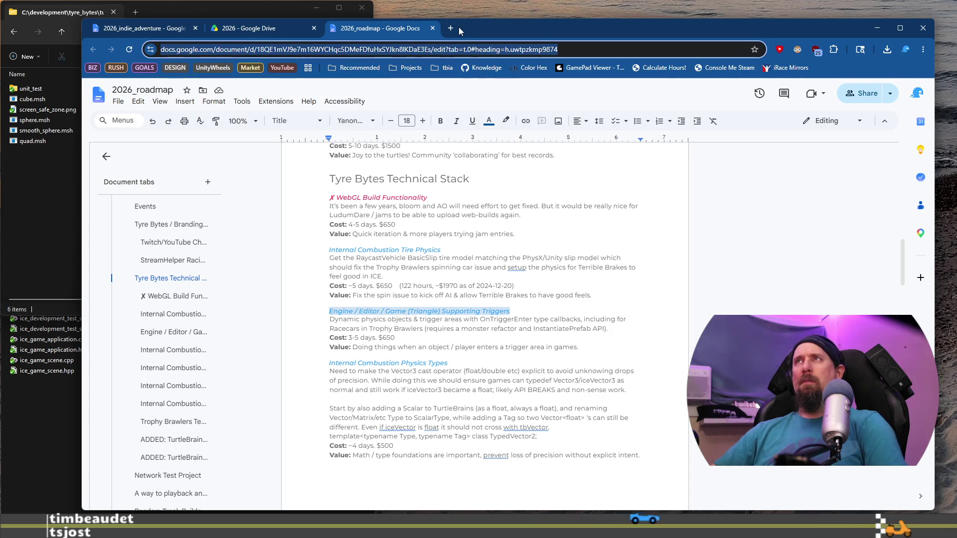
pyautogui.click(451, 28)
pyautogui.hotkey('ctrl', 'v')
pyautogui.press('Return')
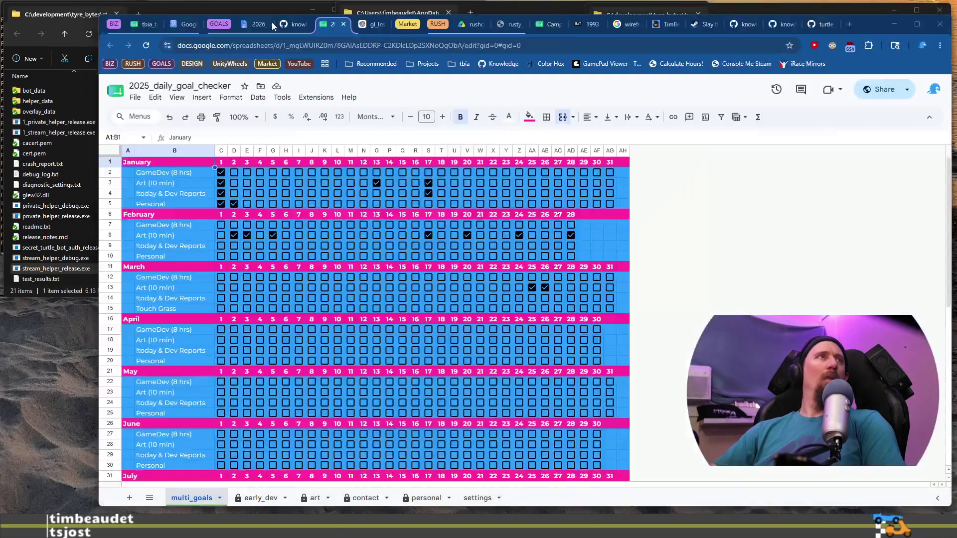
pyautogui.click(271, 22)
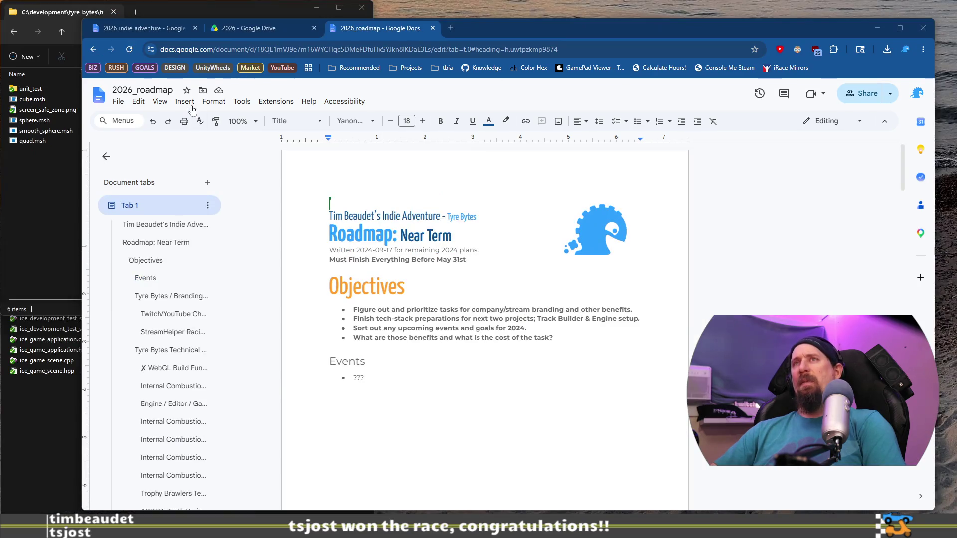
pyautogui.click(241, 117)
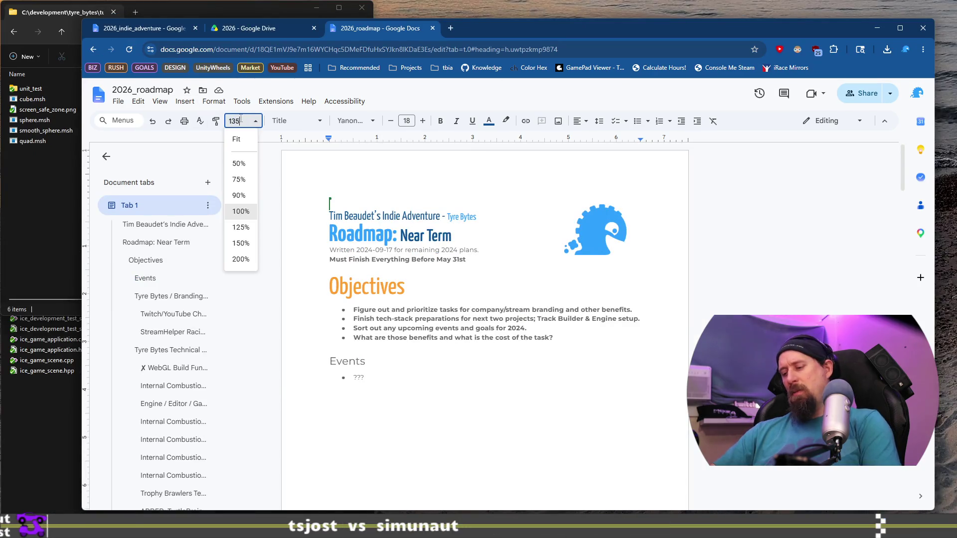
# Step: Apply the 135% zoom to the 2026_roadmap document
pyautogui.press('Return')
pyautogui.scroll(-4, 507, 268)
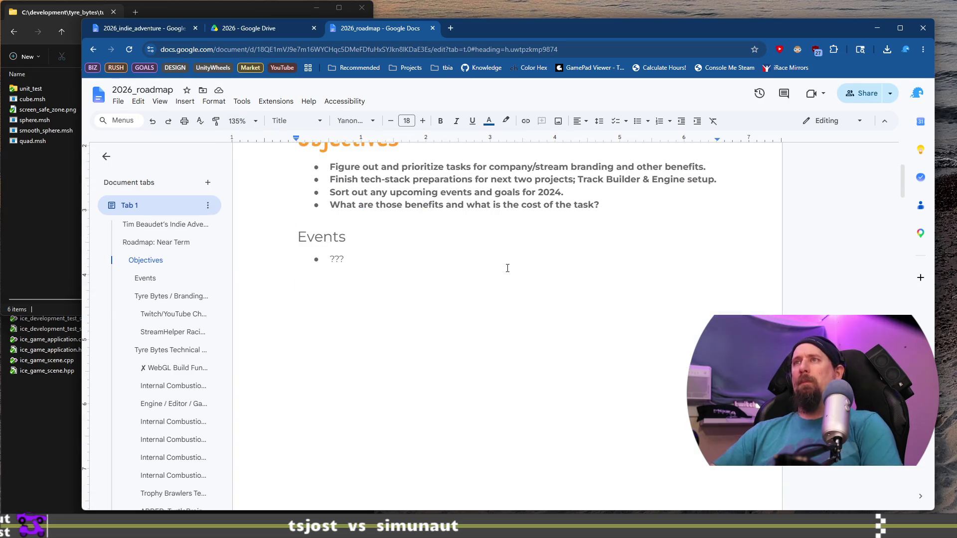
pyautogui.scroll(2, 476, 240)
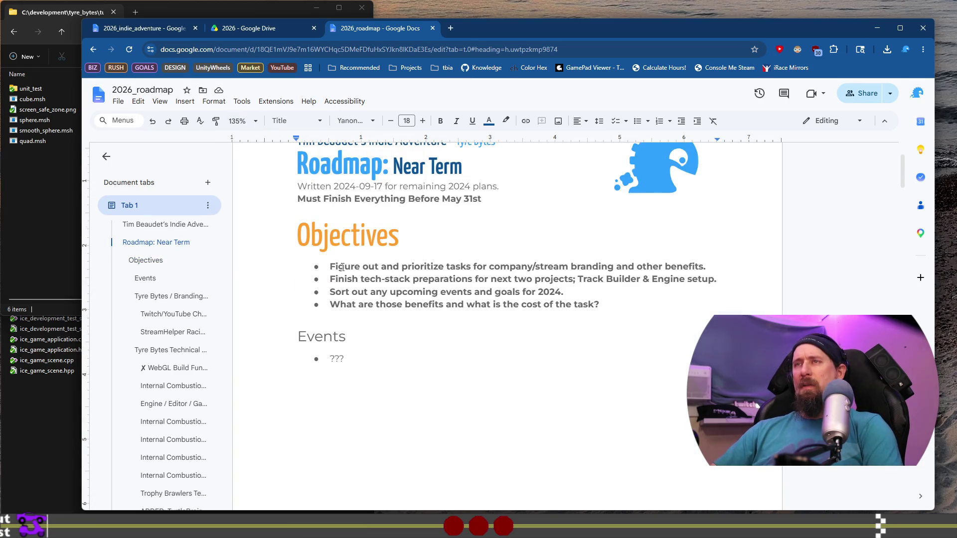
# Step: Highlight the first Objectives bullet and the 2024 events-and-goals objective to read them
pyautogui.moveTo(337, 265); pyautogui.dragTo(643, 268)
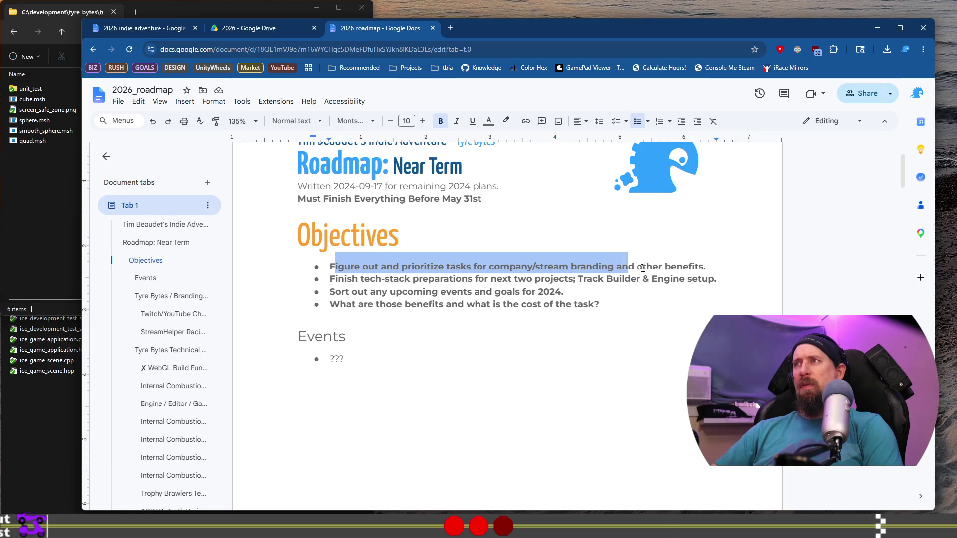
pyautogui.moveTo(705, 266); pyautogui.dragTo(383, 273)
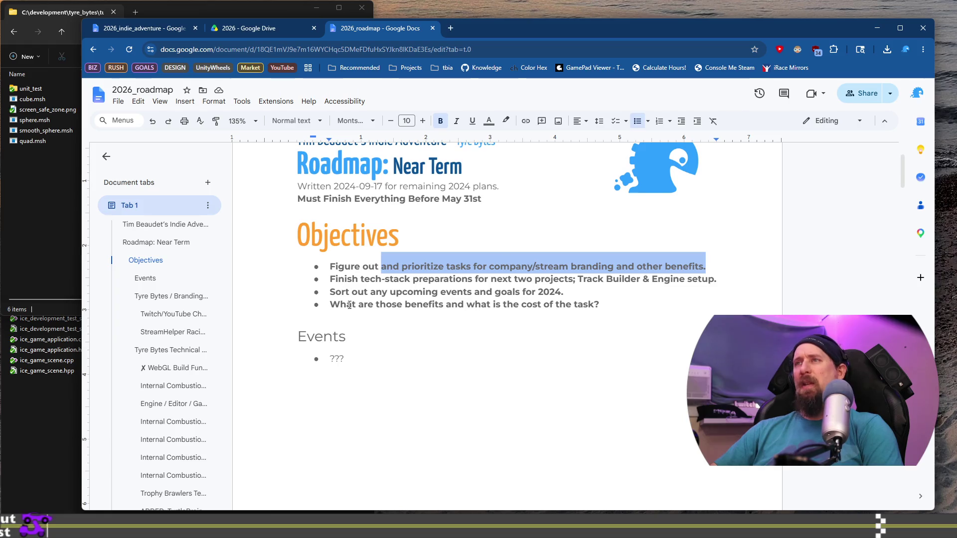
pyautogui.moveTo(330, 293); pyautogui.dragTo(631, 295)
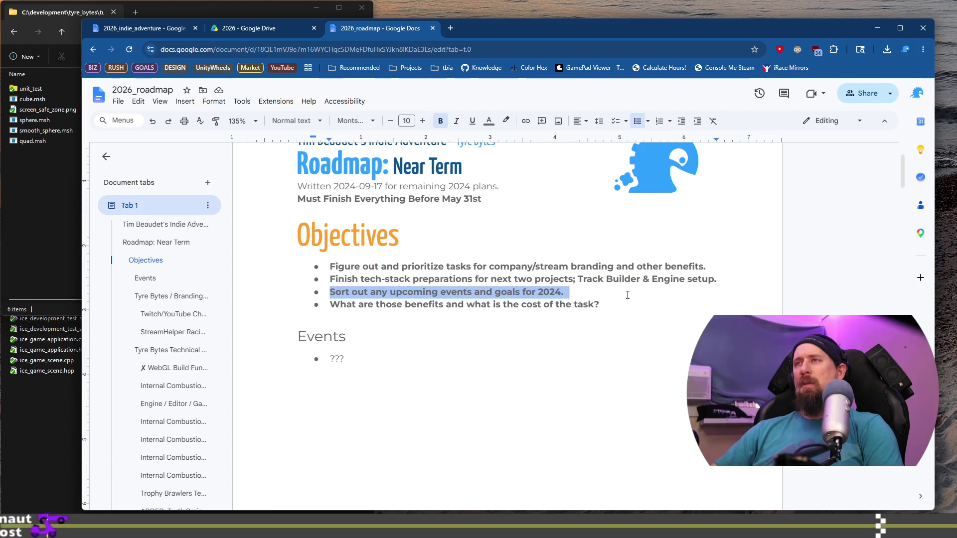
pyautogui.click(600, 304)
pyautogui.scroll(-5, 599, 308)
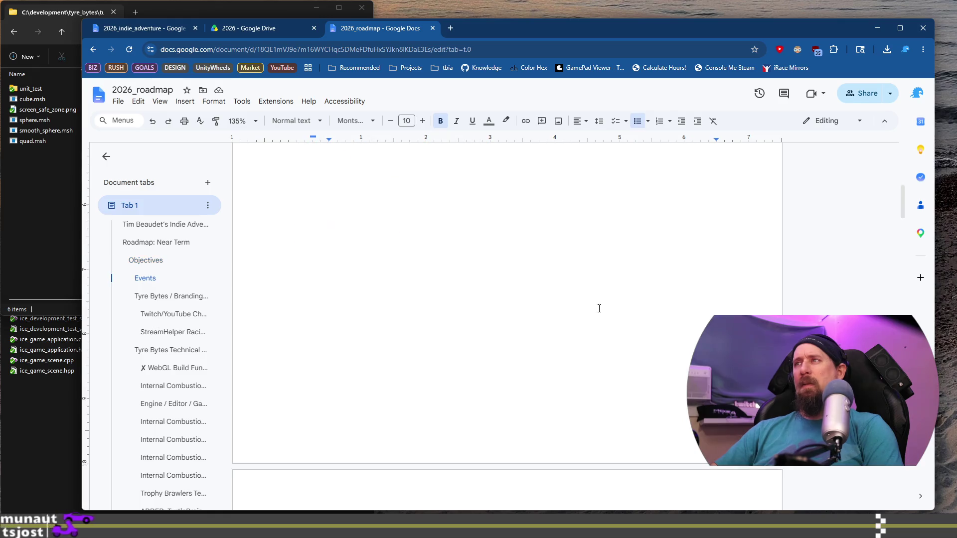
# Step: Highlight the Twitch/YouTube Channel Trailers task and read the StreamHelper Racing Mini-Game entry (5-10 days, $1500)
pyautogui.scroll(-4, 599, 308)
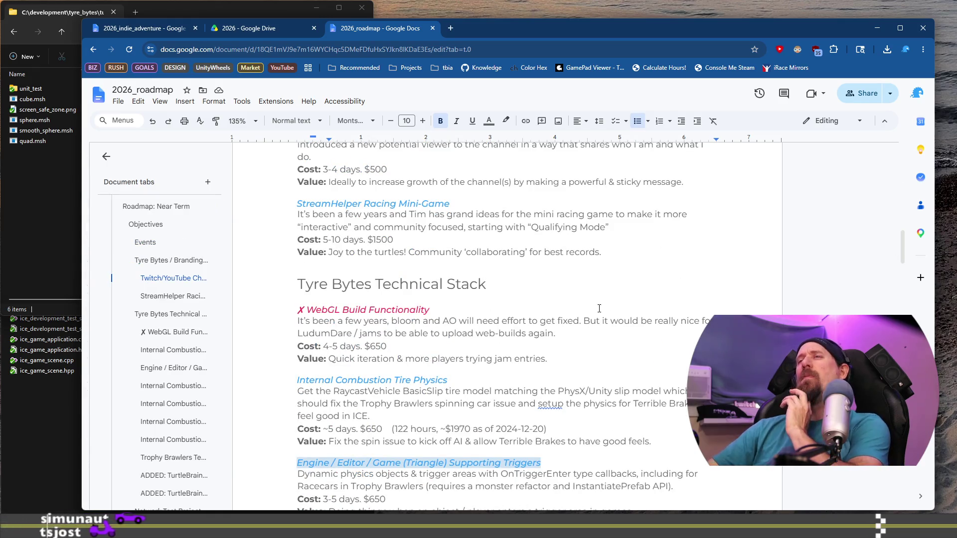
pyautogui.scroll(1, 600, 309)
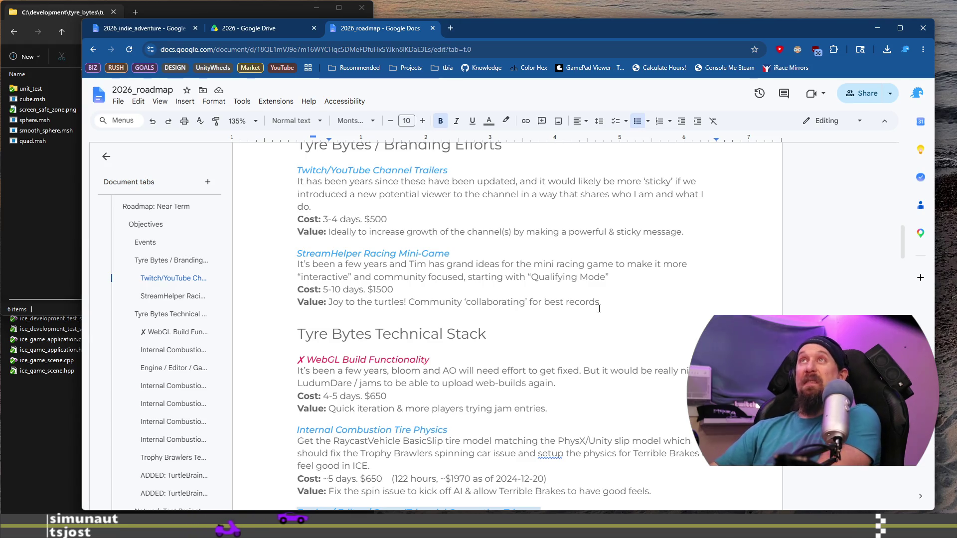
pyautogui.moveTo(292, 169)
pyautogui.mouseDown()
pyautogui.moveTo(349, 221)
pyautogui.moveTo(598, 233)
pyautogui.moveTo(603, 257)
pyautogui.mouseUp()
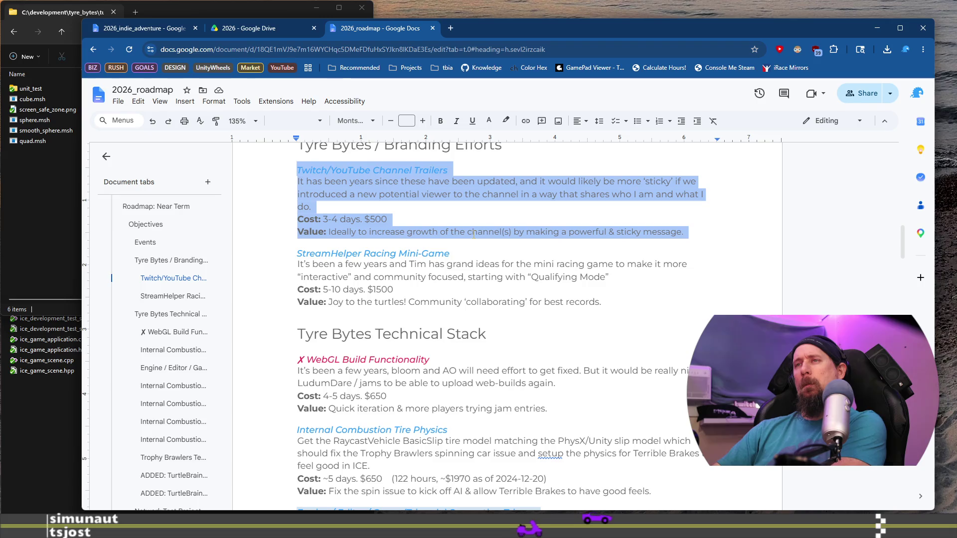
pyautogui.click(297, 260)
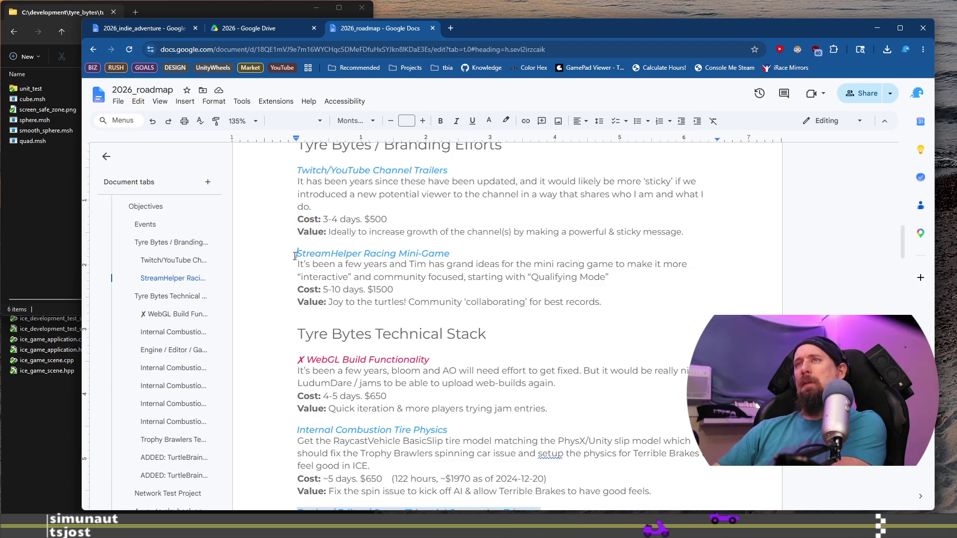
pyautogui.click(622, 296)
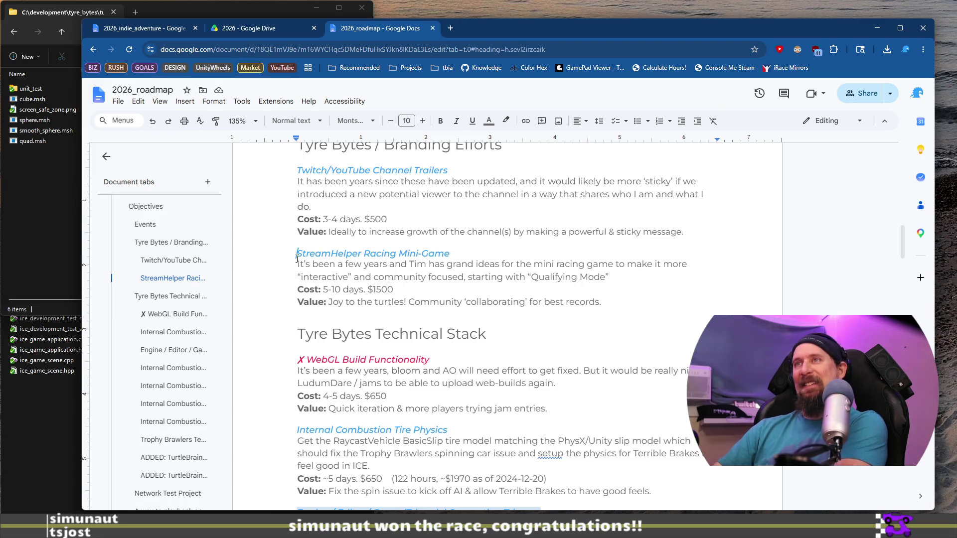
pyautogui.click(608, 301)
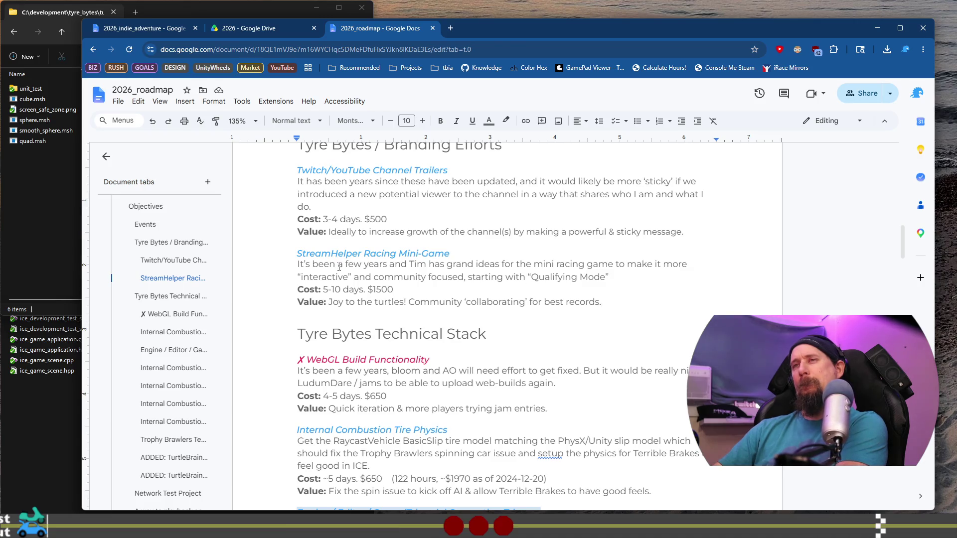
# Step: Select the Internal Combustion Tire Physics task entry under Technical Stack
pyautogui.scroll(-4, 339, 265)
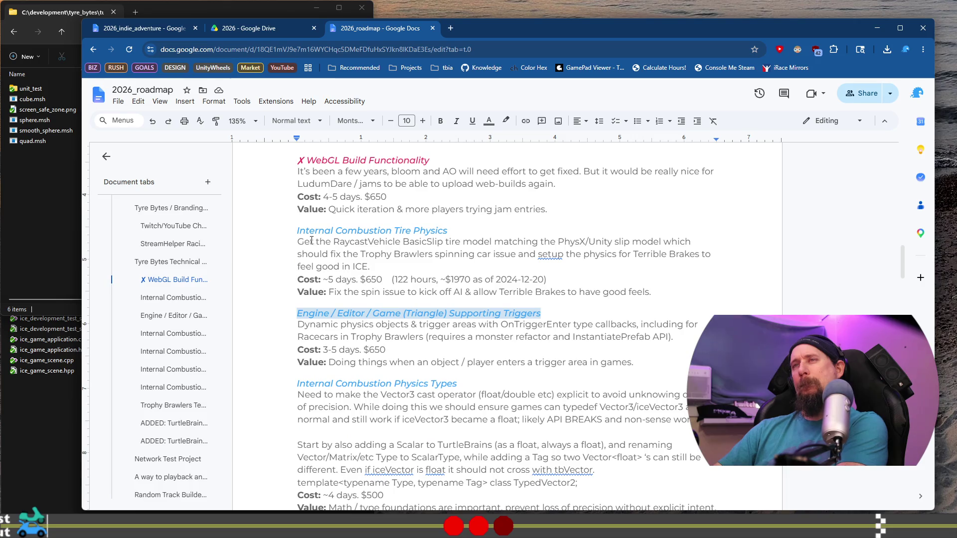
pyautogui.moveTo(288, 232)
pyautogui.mouseDown()
pyautogui.moveTo(623, 292)
pyautogui.moveTo(660, 287)
pyautogui.moveTo(498, 292)
pyautogui.moveTo(294, 236)
pyautogui.mouseUp()
pyautogui.click(665, 290)
# Step: Highlight the broken particle system note and the TurtleBrains API Breakage entry (~10 days, $1300)
pyautogui.scroll(-5, 452, 305)
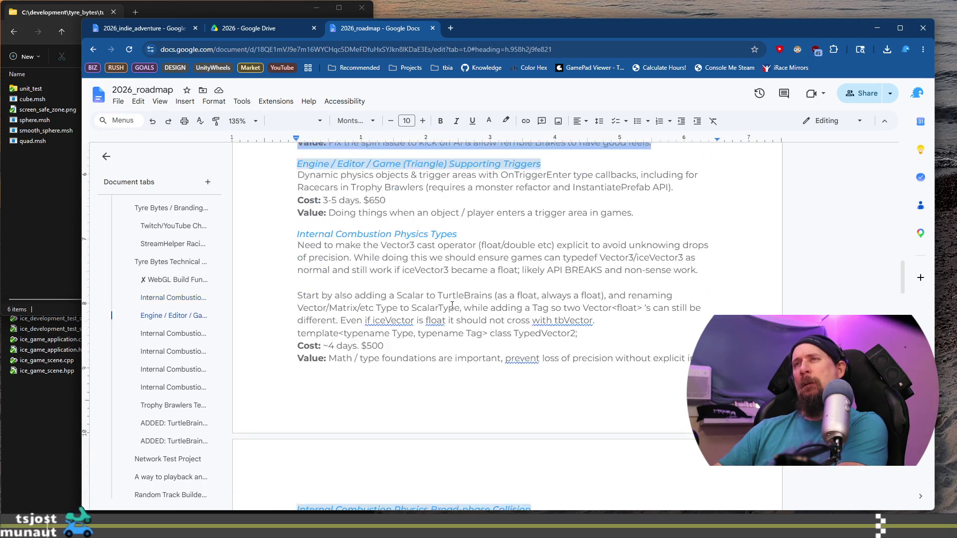
pyautogui.scroll(-6, 452, 305)
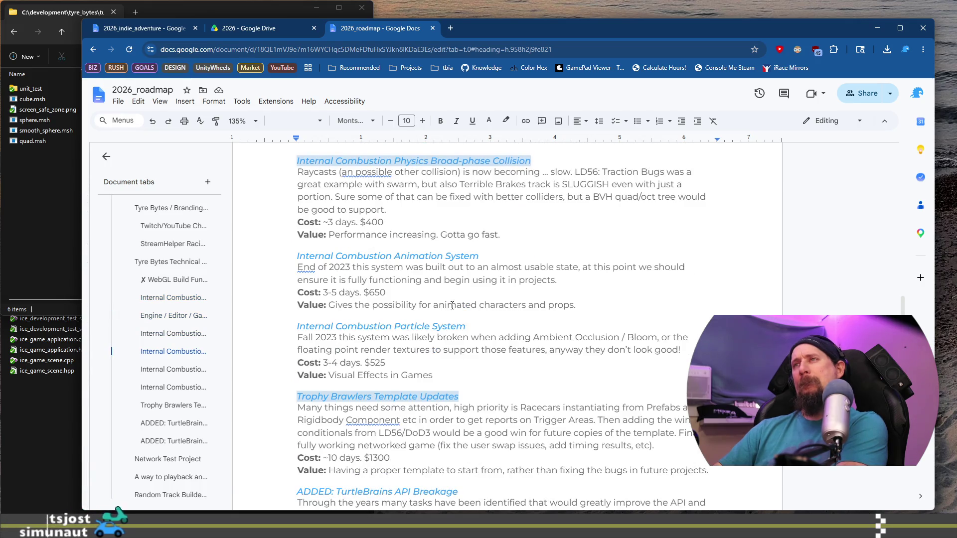
pyautogui.scroll(-2, 452, 305)
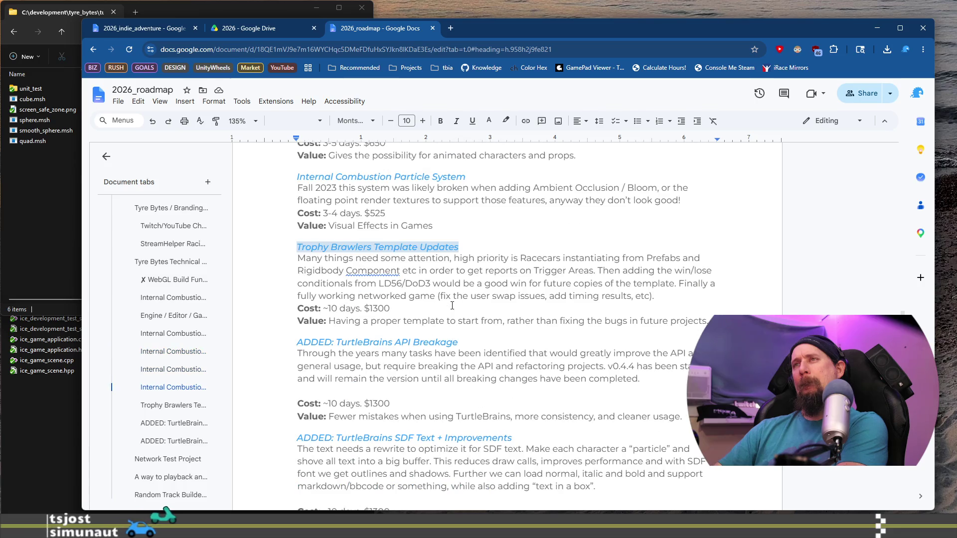
pyautogui.moveTo(303, 188)
pyautogui.mouseDown()
pyautogui.moveTo(633, 188)
pyautogui.moveTo(638, 206)
pyautogui.mouseUp()
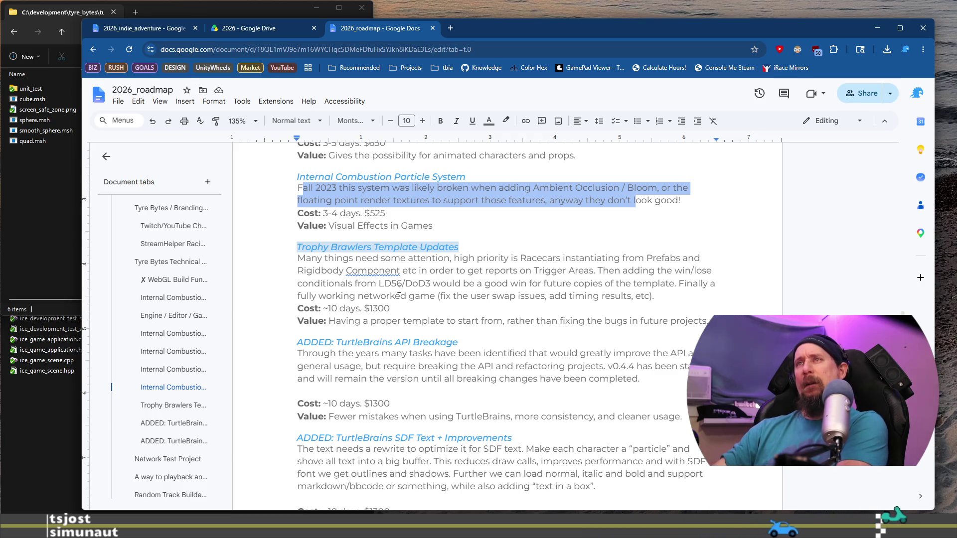
pyautogui.scroll(-2, 399, 289)
pyautogui.scroll(1, 398, 290)
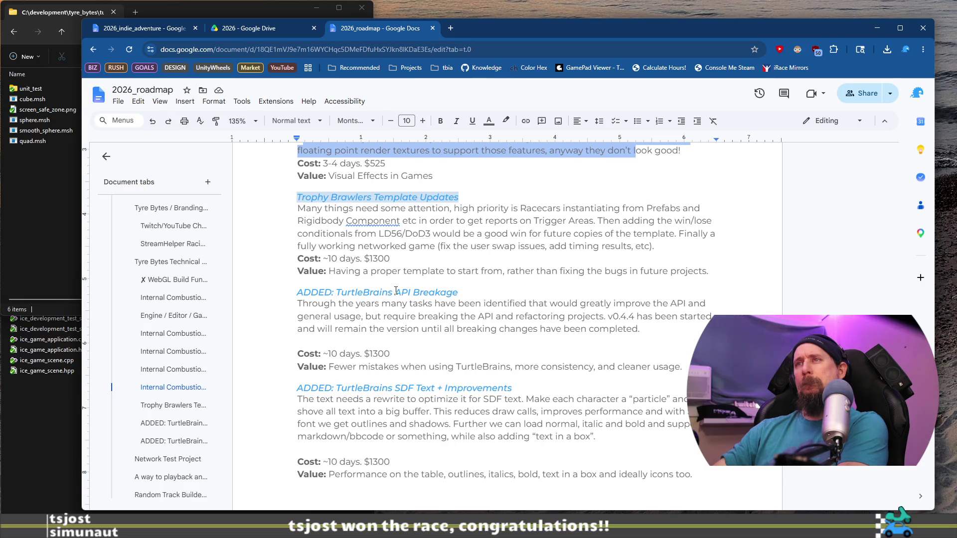
pyautogui.scroll(-1, 396, 290)
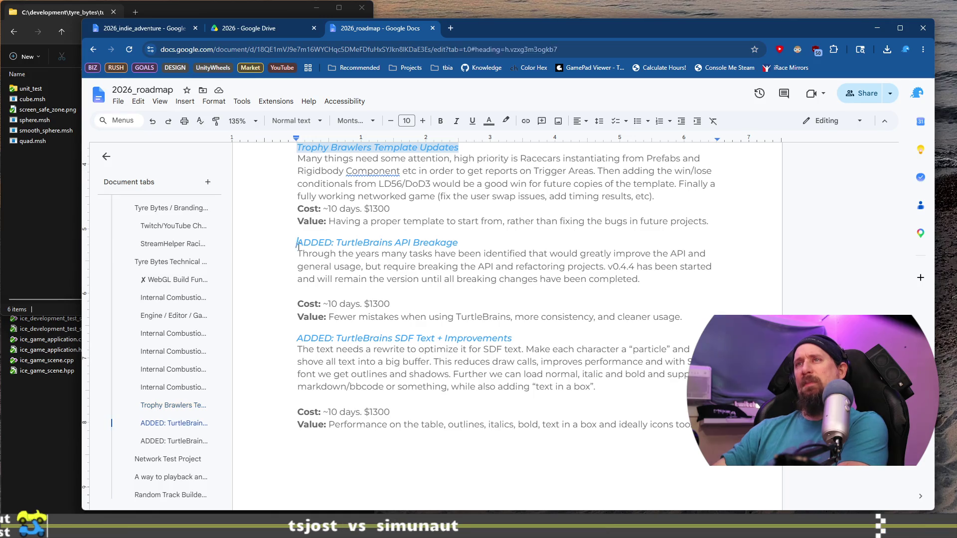
pyautogui.moveTo(298, 245); pyautogui.dragTo(636, 319)
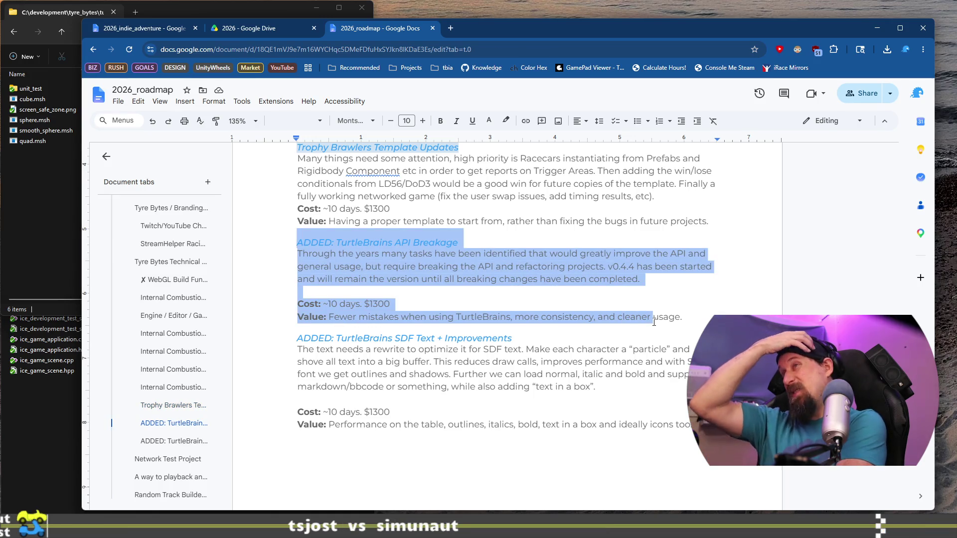
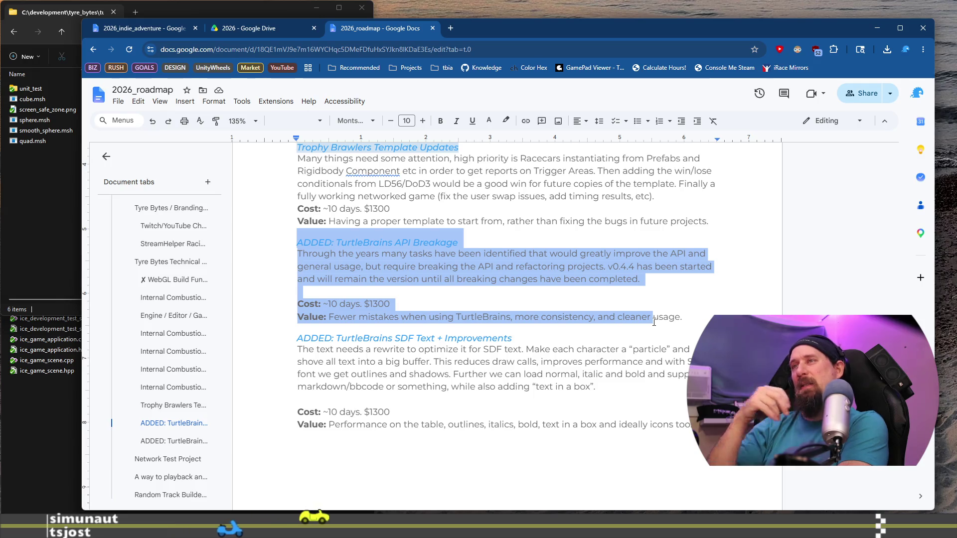
# Step: Read through the SDF Text paragraph's opening and 'Further' sentences
pyautogui.scroll(-2, 654, 322)
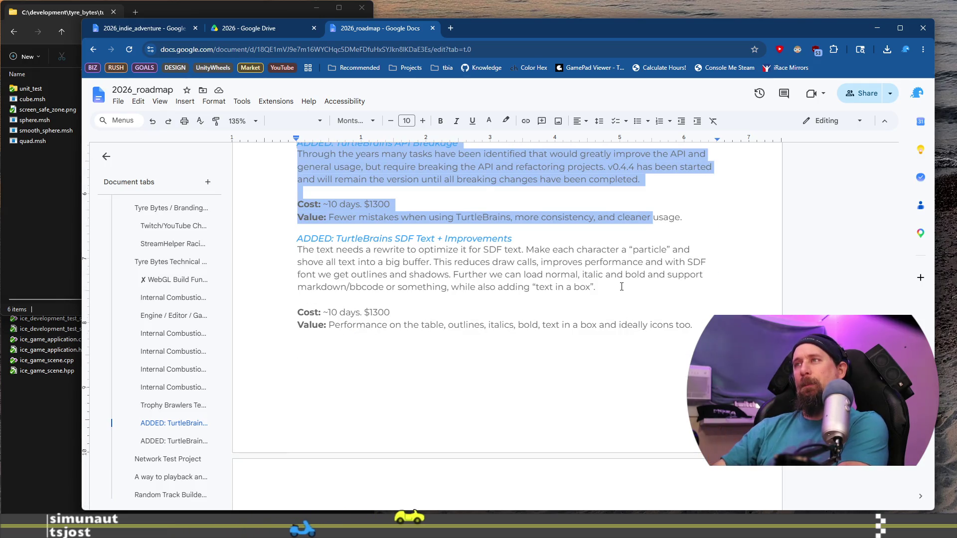
pyautogui.moveTo(315, 249)
pyautogui.mouseDown()
pyautogui.moveTo(698, 246)
pyautogui.moveTo(461, 251)
pyautogui.moveTo(479, 262)
pyautogui.moveTo(447, 262)
pyautogui.moveTo(688, 263)
pyautogui.moveTo(424, 275)
pyautogui.moveTo(566, 278)
pyautogui.mouseUp()
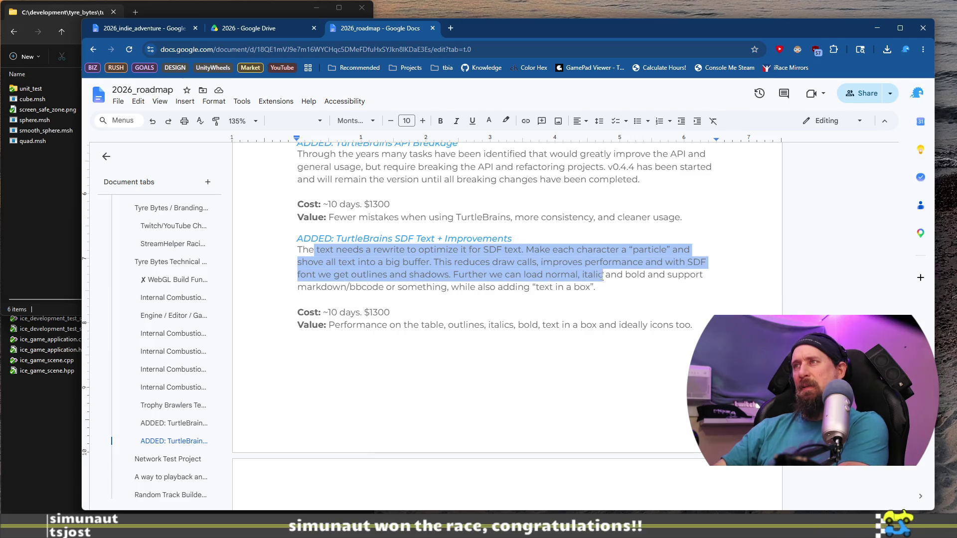
pyautogui.click(590, 286)
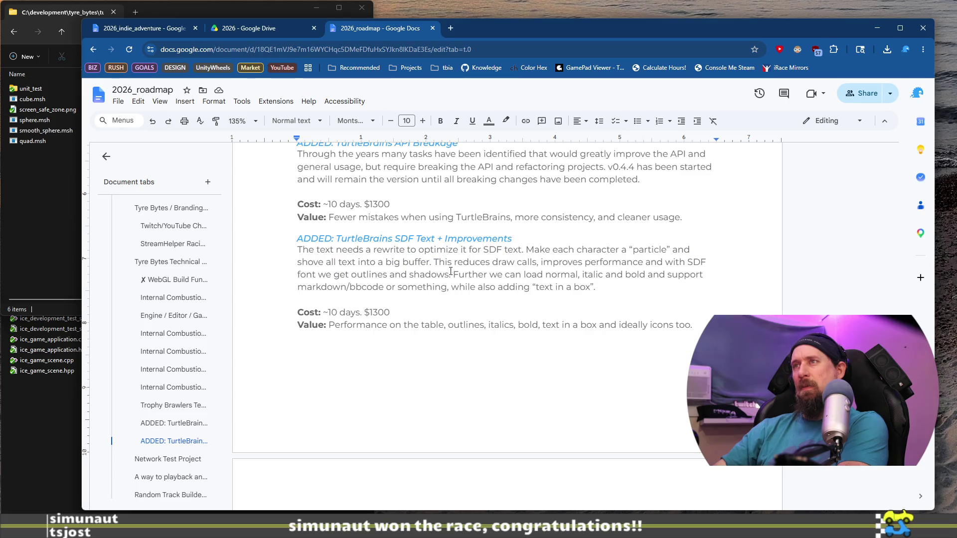
pyautogui.moveTo(467, 274)
pyautogui.mouseDown()
pyautogui.moveTo(618, 275)
pyautogui.moveTo(618, 283)
pyautogui.mouseUp()
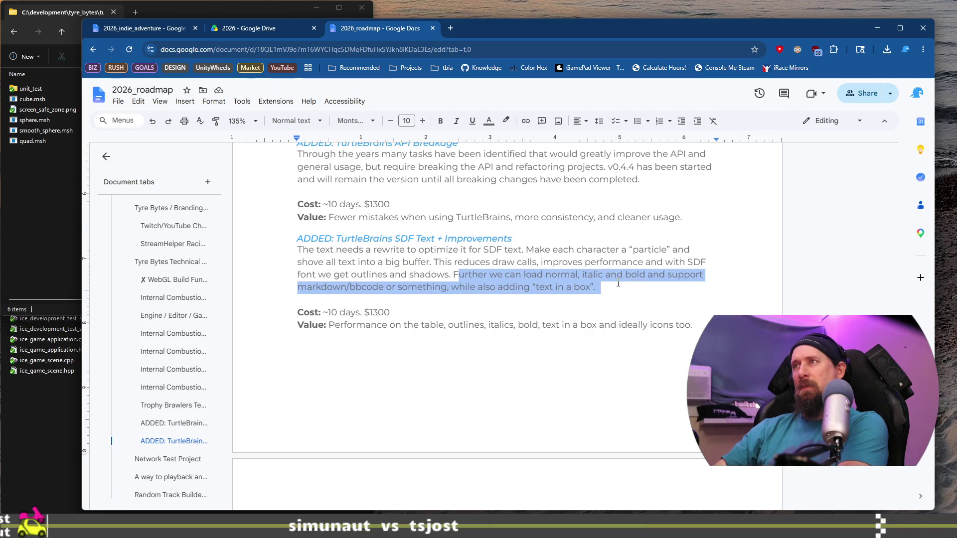
pyautogui.click(548, 274)
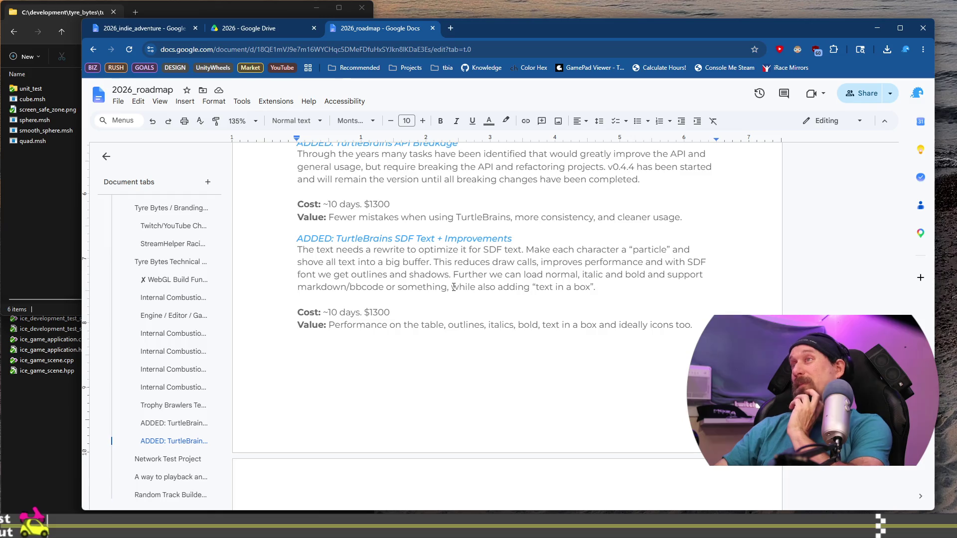
# Step: Insert 'colors/icons and' before 'text in a box', fix the typo, and review the paragraph
pyautogui.click(532, 287)
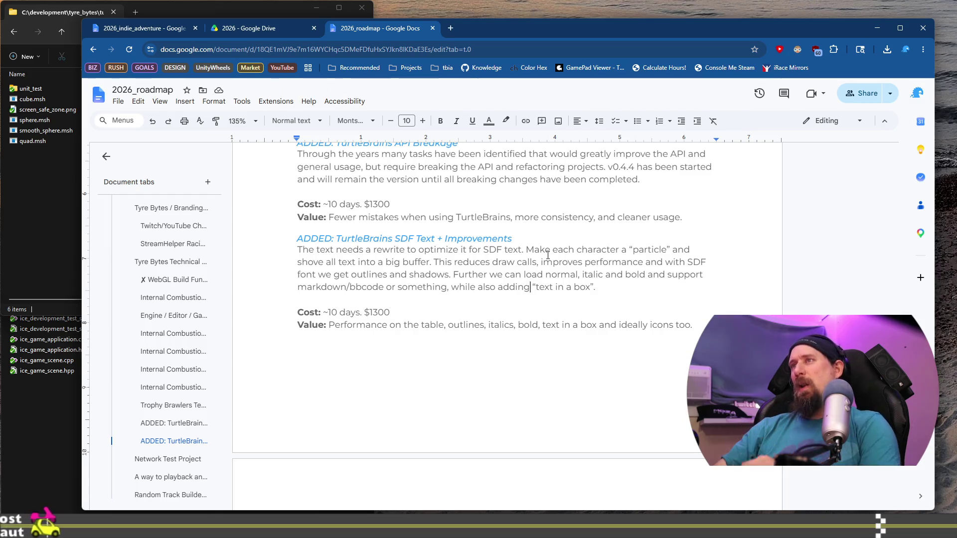
pyautogui.write('color')
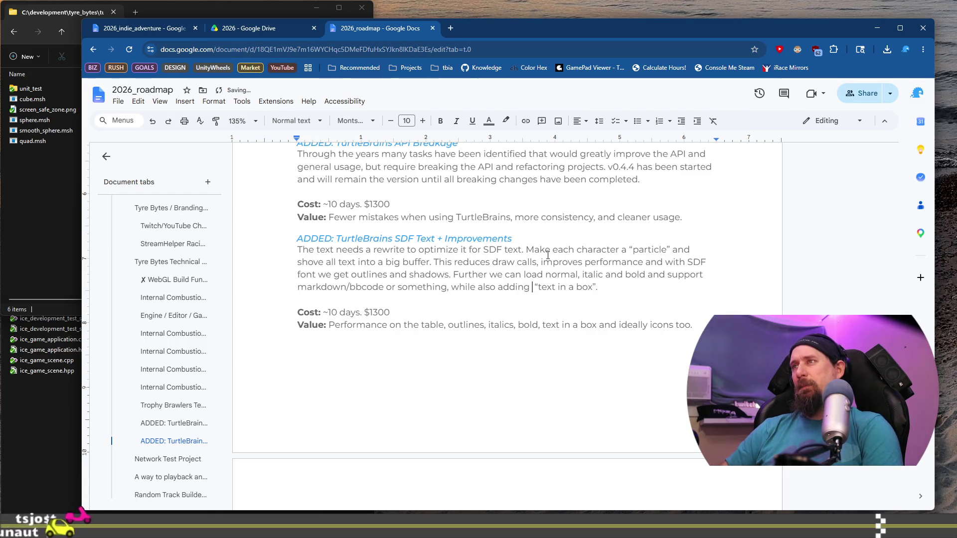
pyautogui.write('s/icone')
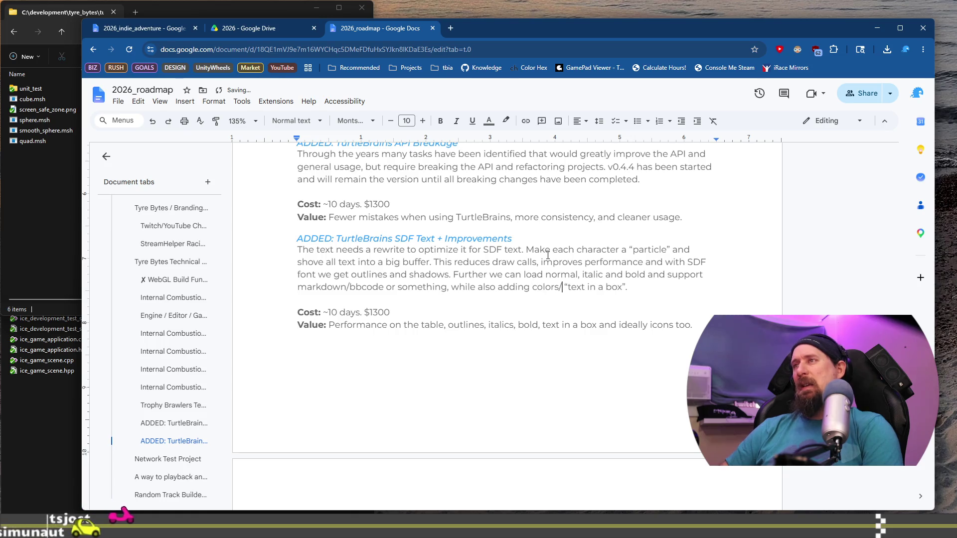
pyautogui.write('s and')
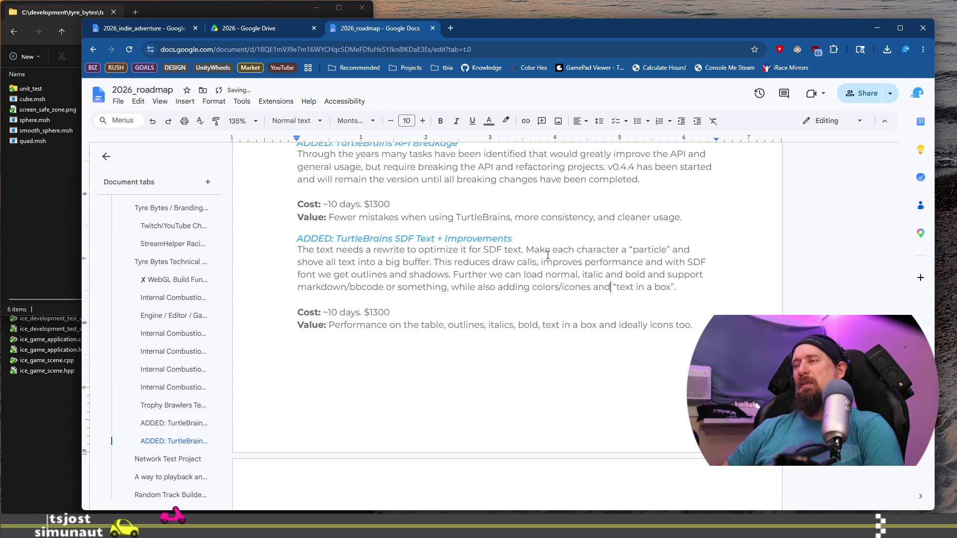
pyautogui.press('BackSpace')
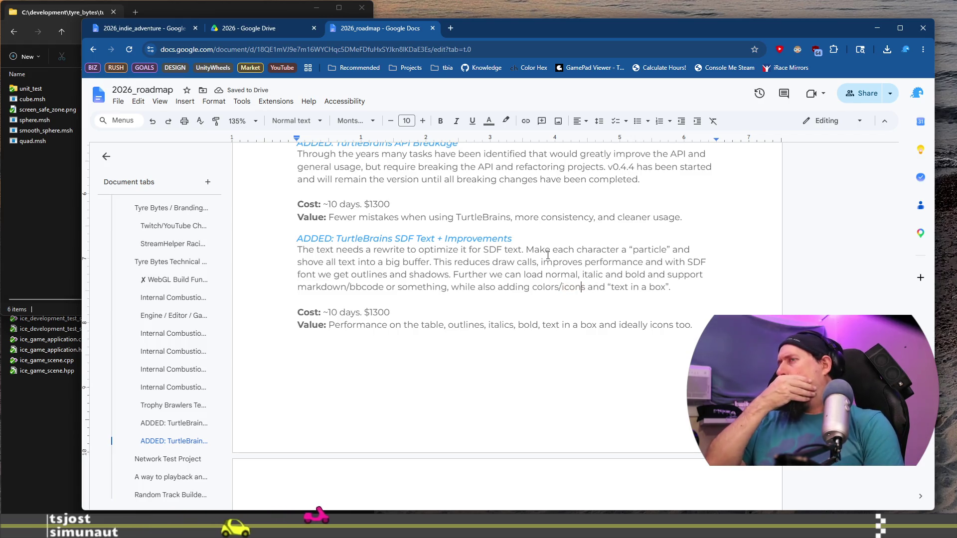
pyautogui.press('Up')
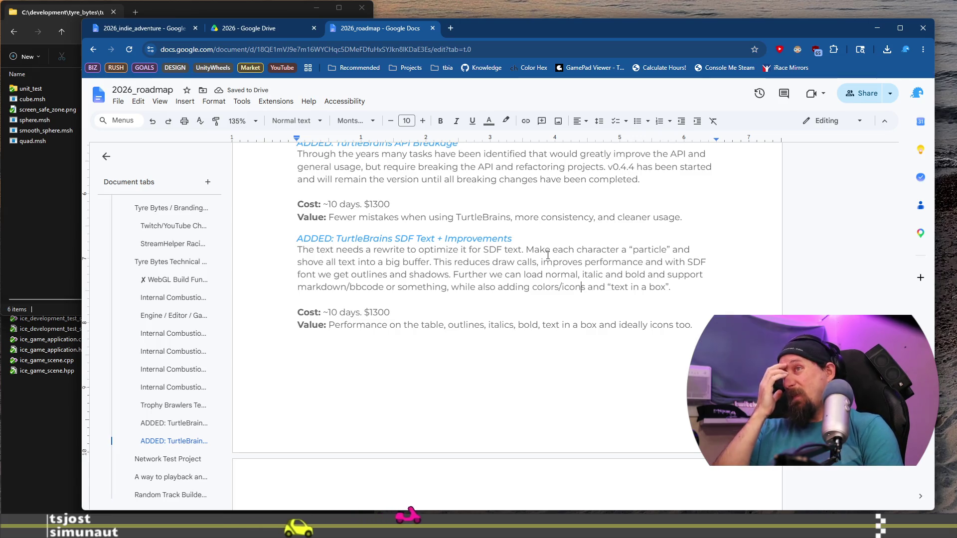
pyautogui.hotkey('ctrl', 'Left')
pyautogui.hotkey('ctrl', 'Left')
pyautogui.hotkey('ctrl', 'Left')
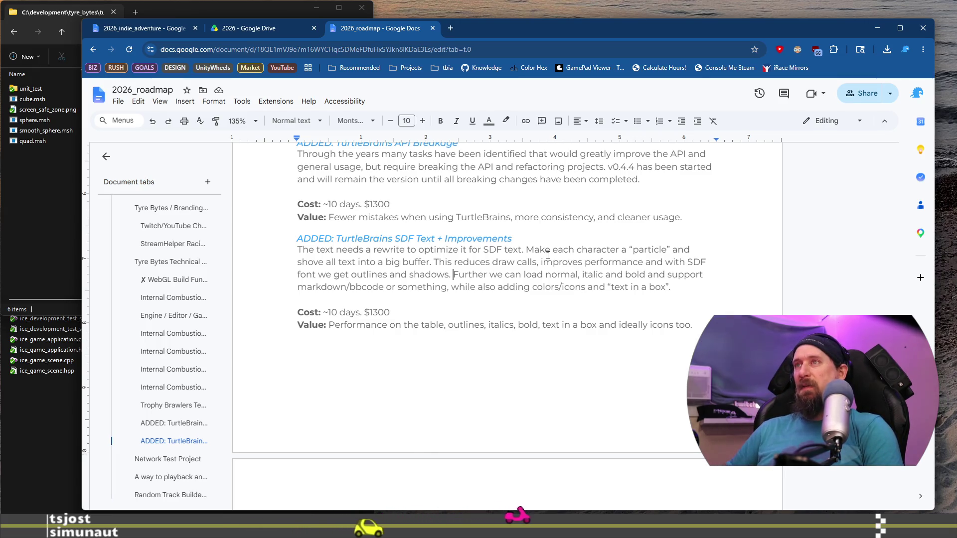
pyautogui.hotkey('shift', 'Up')
pyautogui.hotkey('shift', 'Up')
pyautogui.hotkey('shift', 'Home')
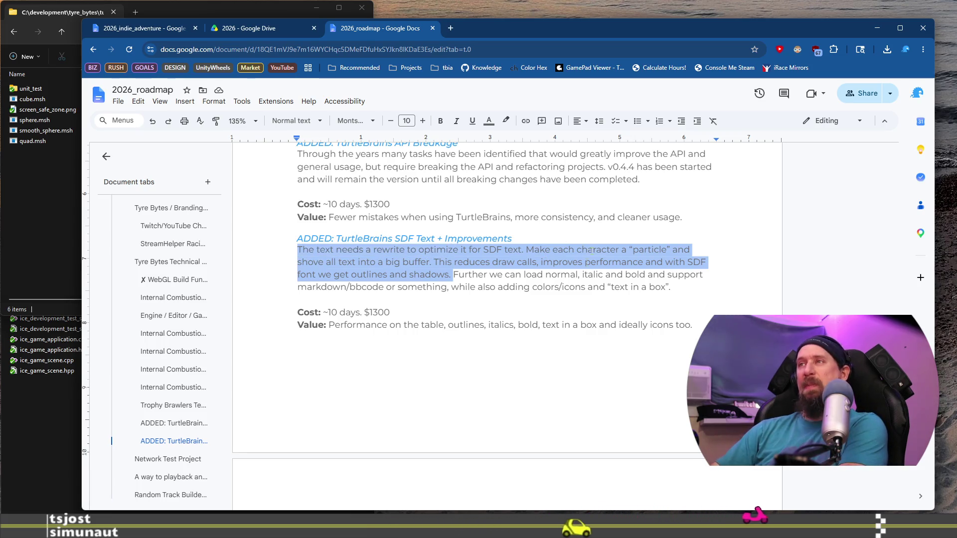
pyautogui.click(456, 275)
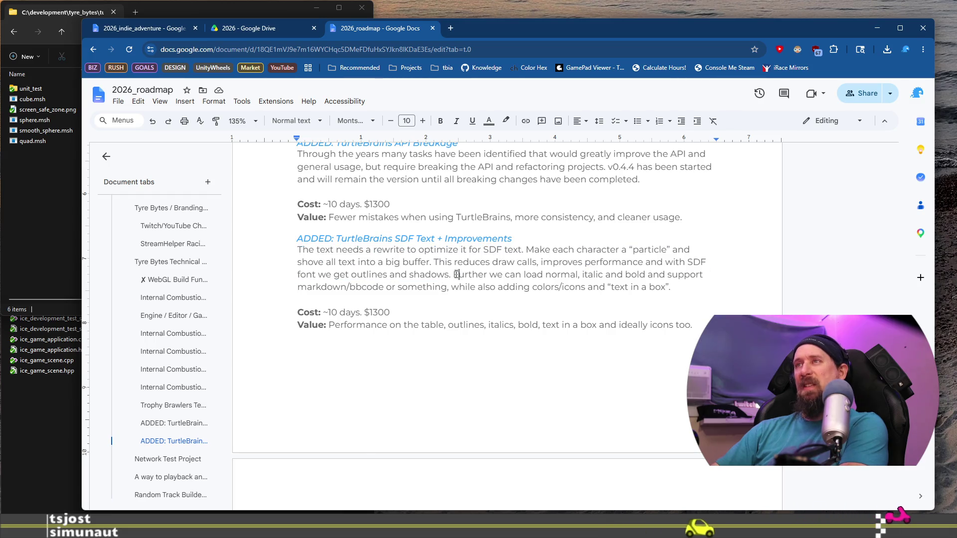
pyautogui.moveTo(461, 275); pyautogui.dragTo(662, 288)
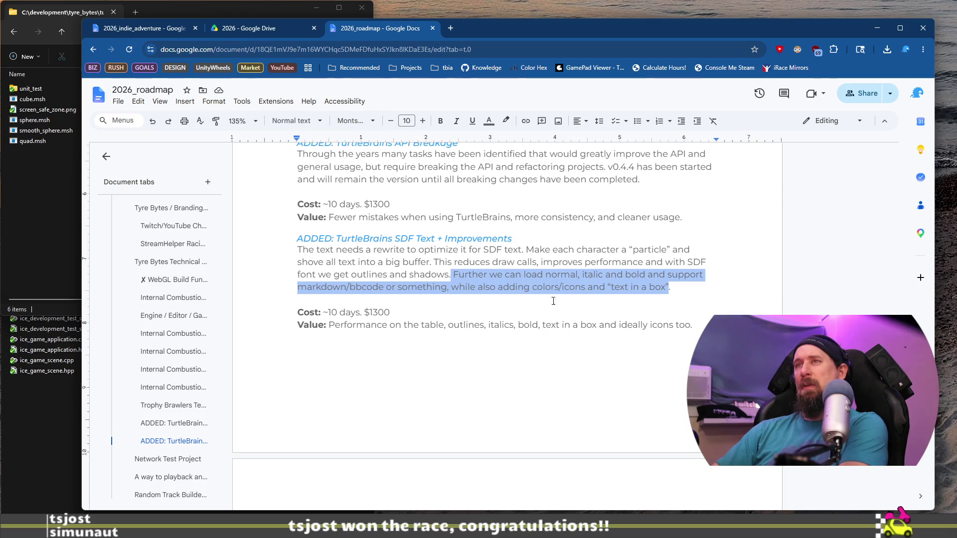
pyautogui.click(332, 312)
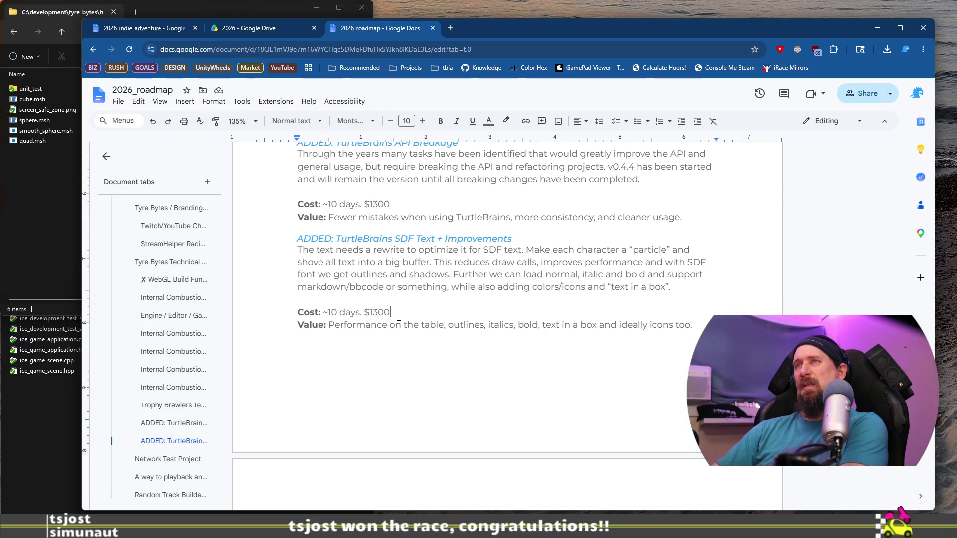
pyautogui.scroll(-1, 398, 317)
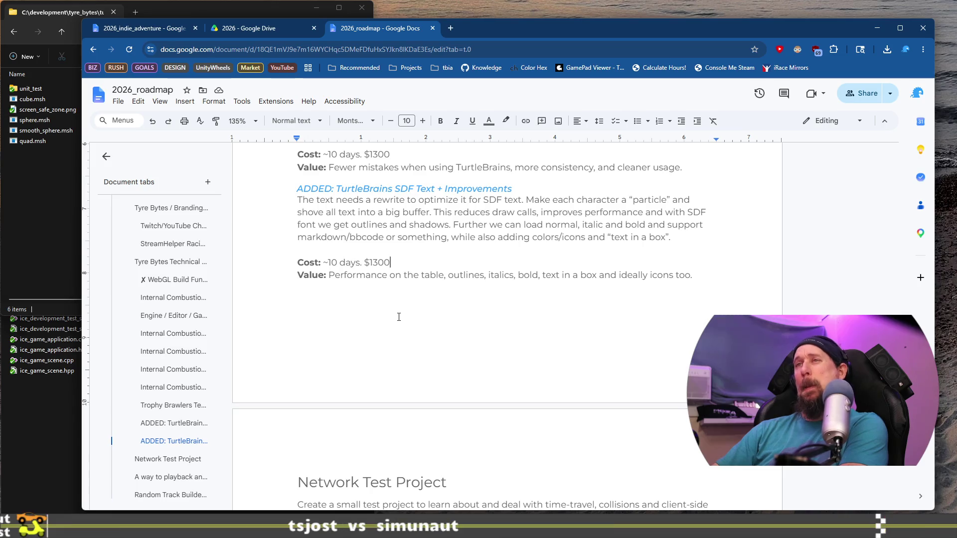
pyautogui.scroll(1, 398, 317)
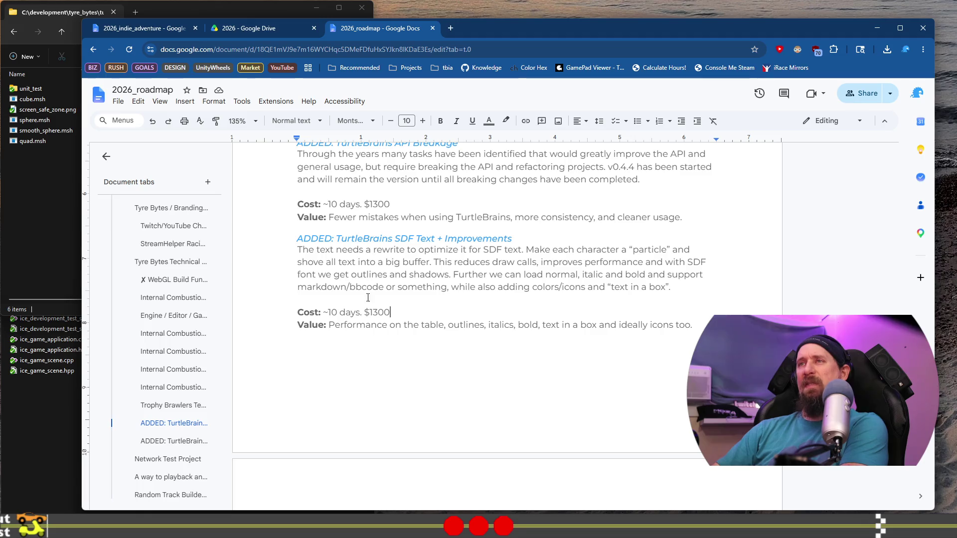
pyautogui.scroll(-1, 399, 324)
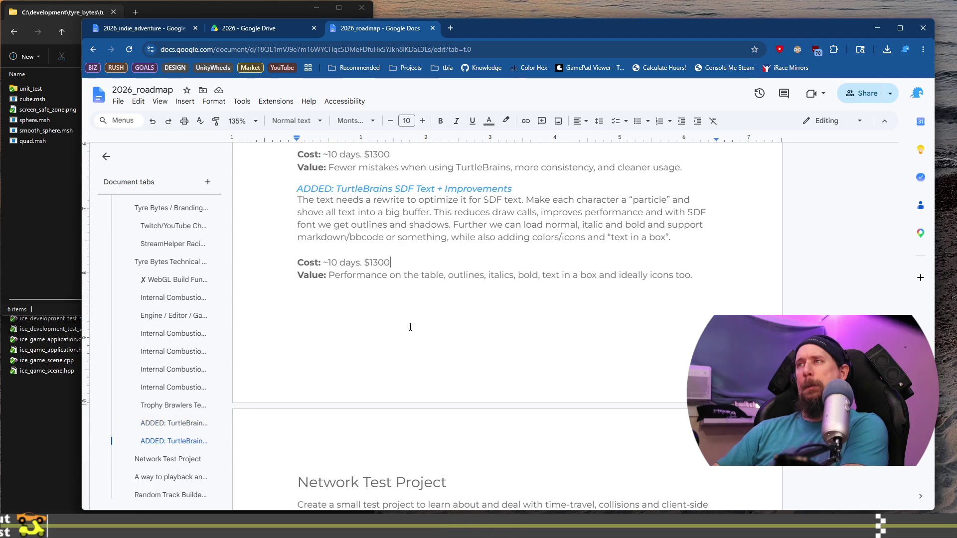
pyautogui.scroll(-15, 410, 327)
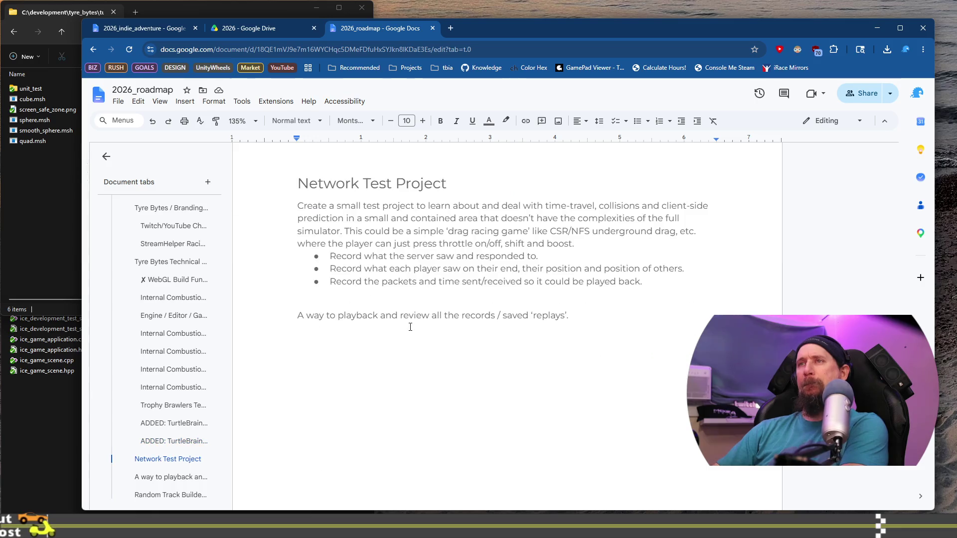
pyautogui.scroll(-10, 410, 331)
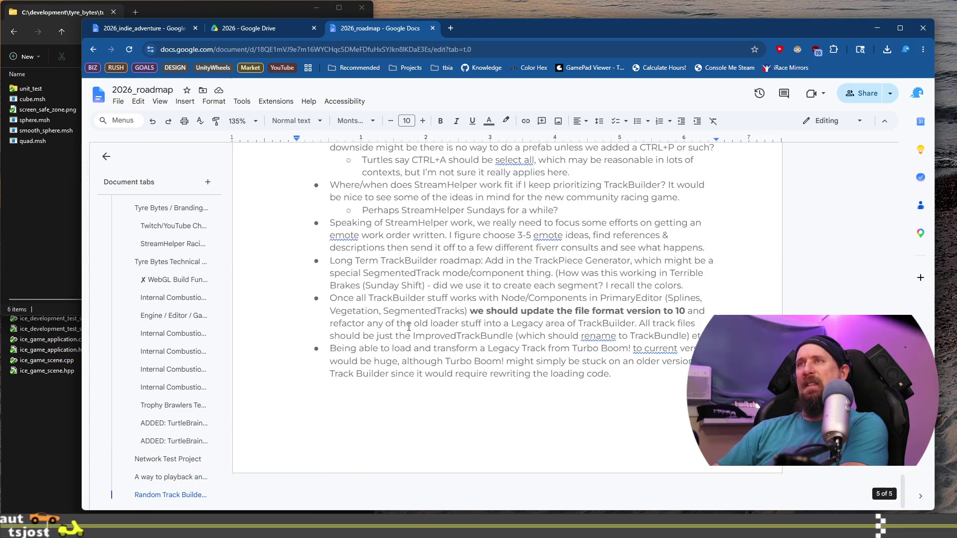
pyautogui.scroll(15, 408, 328)
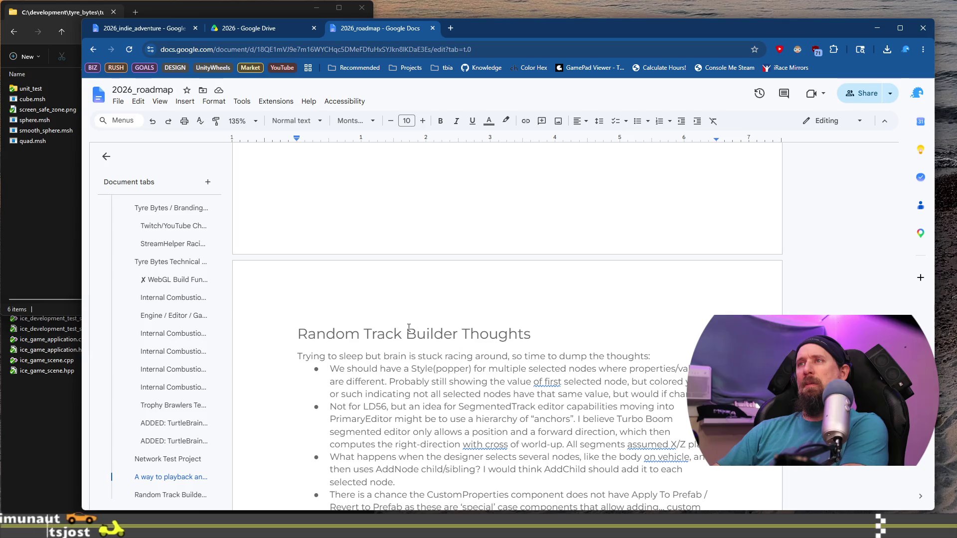
pyautogui.scroll(5, 408, 327)
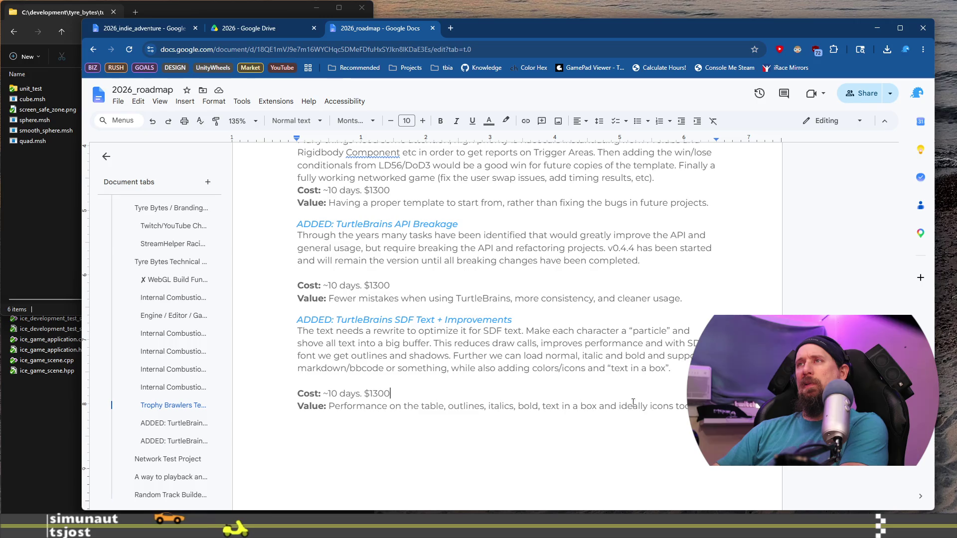
pyautogui.moveTo(635, 404)
pyautogui.mouseDown()
pyautogui.moveTo(268, 318)
pyautogui.moveTo(269, 309)
pyautogui.moveTo(273, 323)
pyautogui.mouseUp()
pyautogui.scroll(2, 268, 318)
pyautogui.scroll(-4, 273, 323)
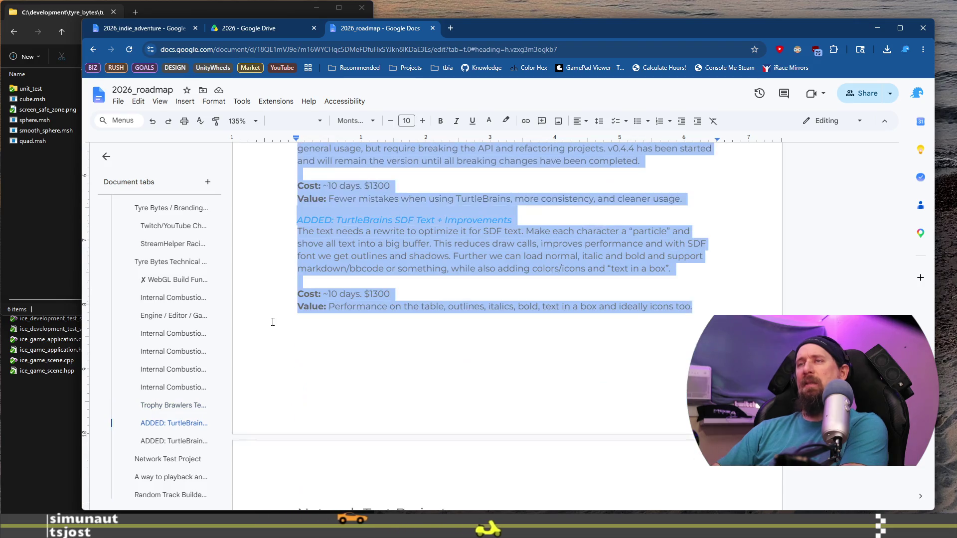
pyautogui.click(451, 269)
pyautogui.scroll(3, 692, 308)
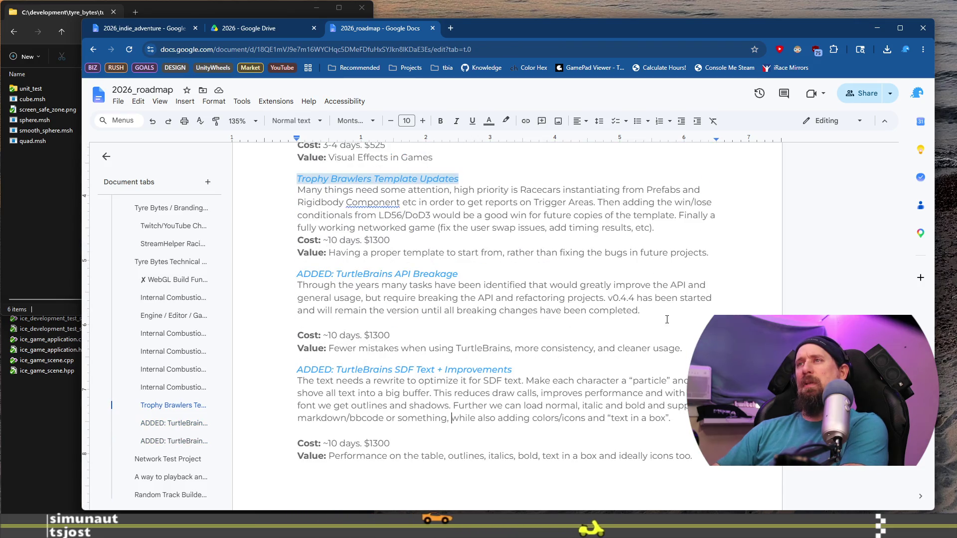
pyautogui.moveTo(690, 352); pyautogui.dragTo(279, 270)
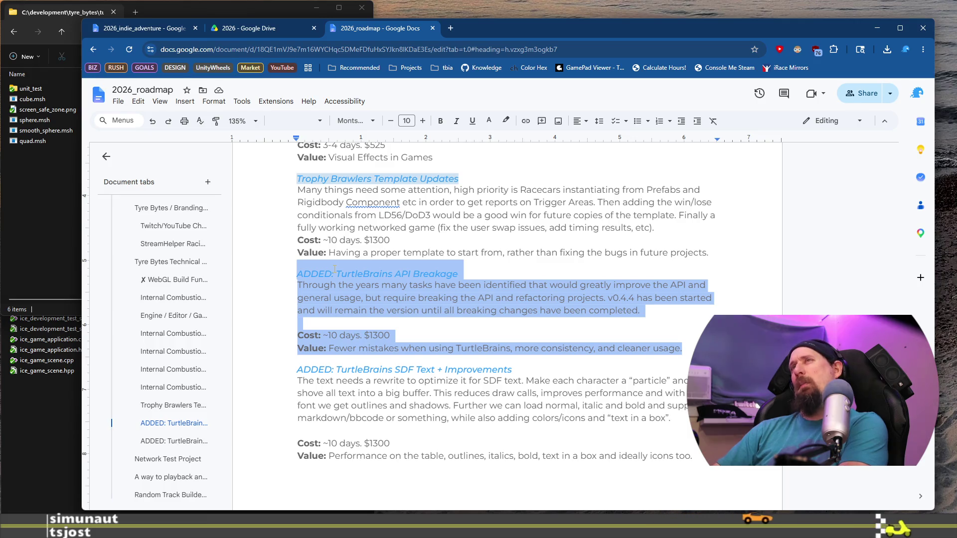
pyautogui.scroll(4, 335, 269)
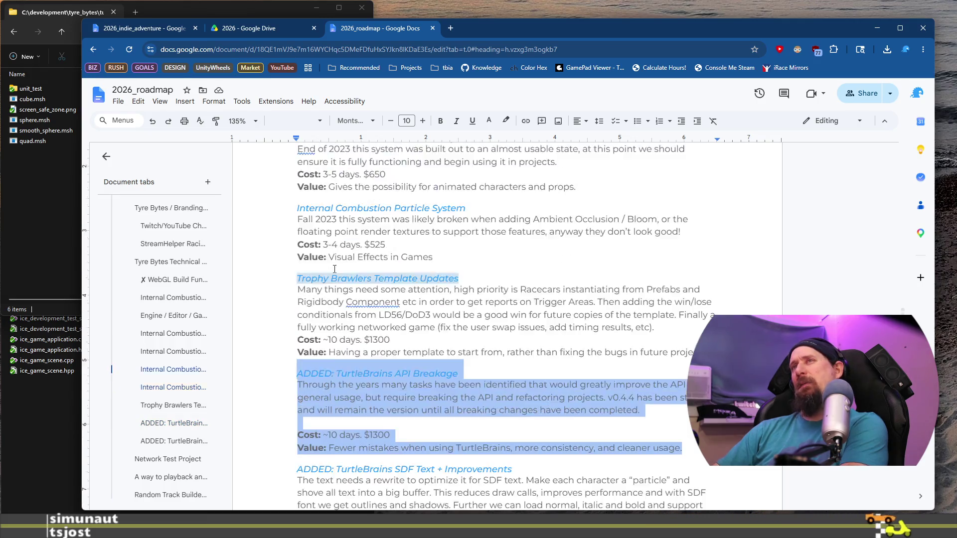
pyautogui.scroll(3, 334, 270)
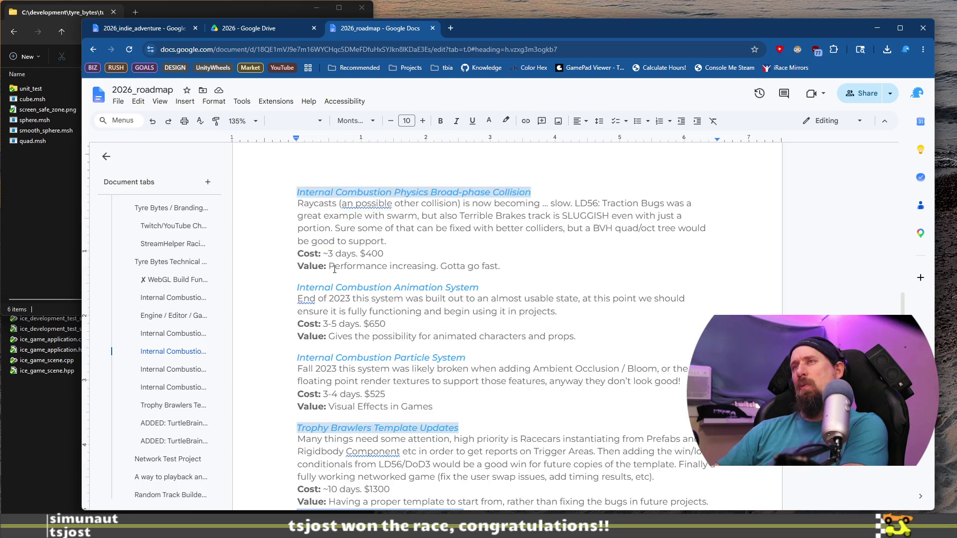
pyautogui.scroll(5, 334, 269)
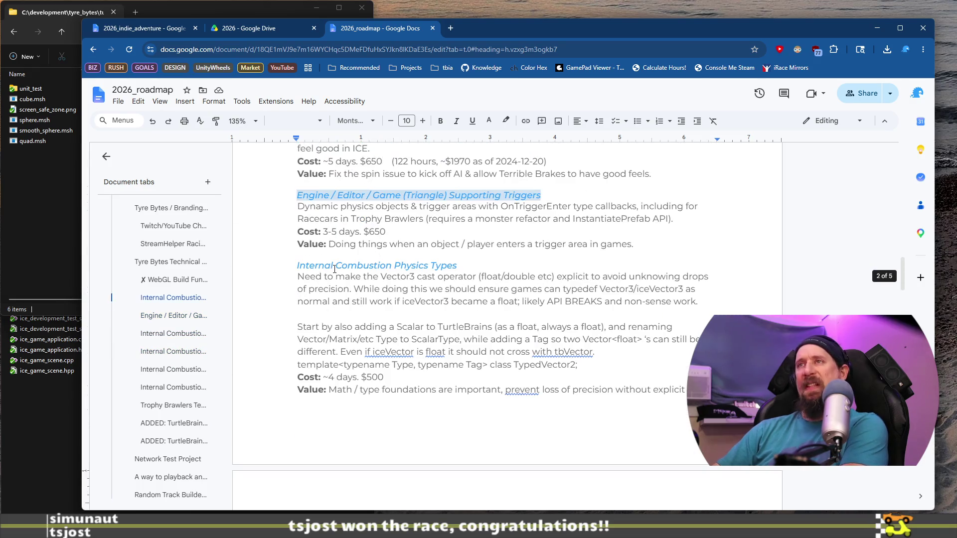
pyautogui.scroll(4, 335, 269)
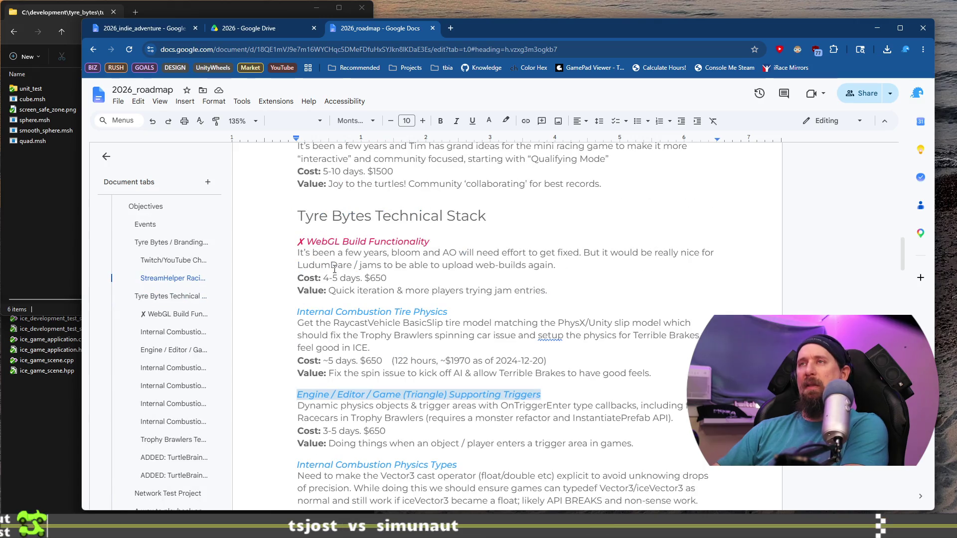
pyautogui.scroll(4, 334, 270)
pyautogui.scroll(-6, 334, 269)
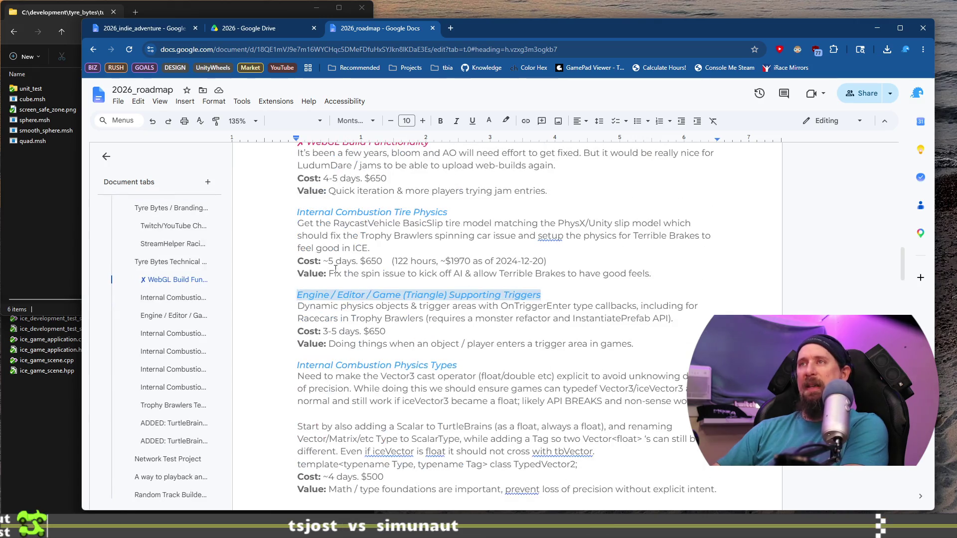
pyautogui.scroll(-7, 335, 269)
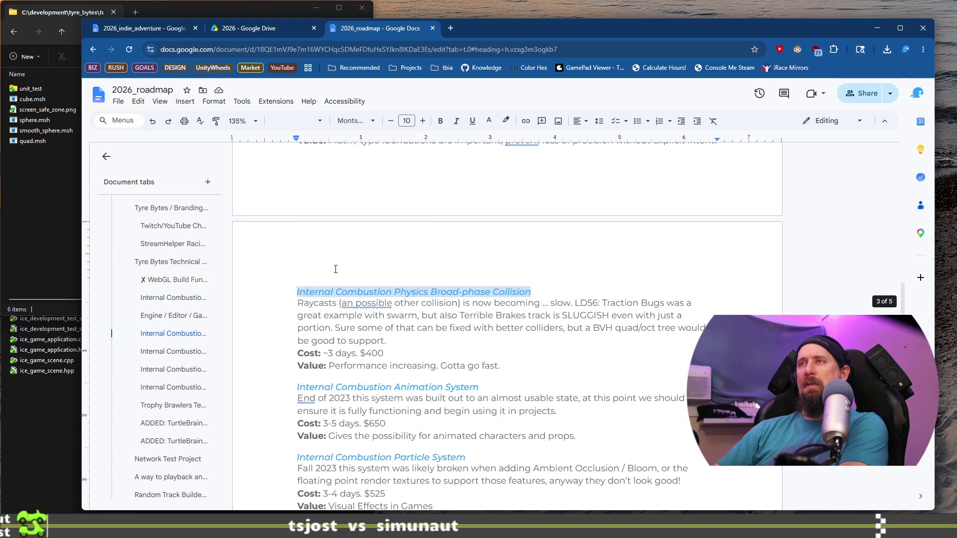
pyautogui.scroll(-9, 335, 269)
pyautogui.scroll(2, 336, 269)
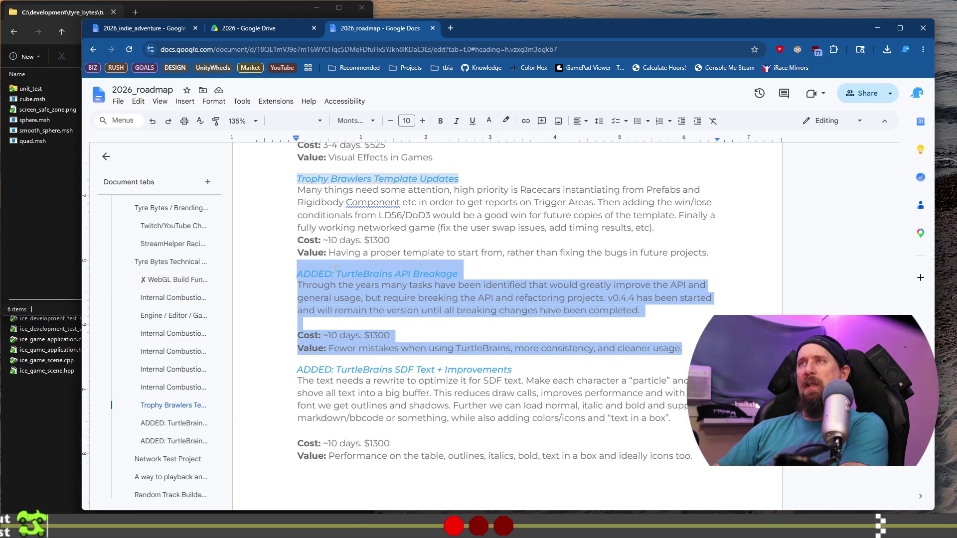
pyautogui.click(560, 429)
pyautogui.moveTo(681, 456)
pyautogui.mouseDown()
pyautogui.moveTo(531, 419)
pyautogui.moveTo(289, 287)
pyautogui.moveTo(260, 261)
pyautogui.mouseUp()
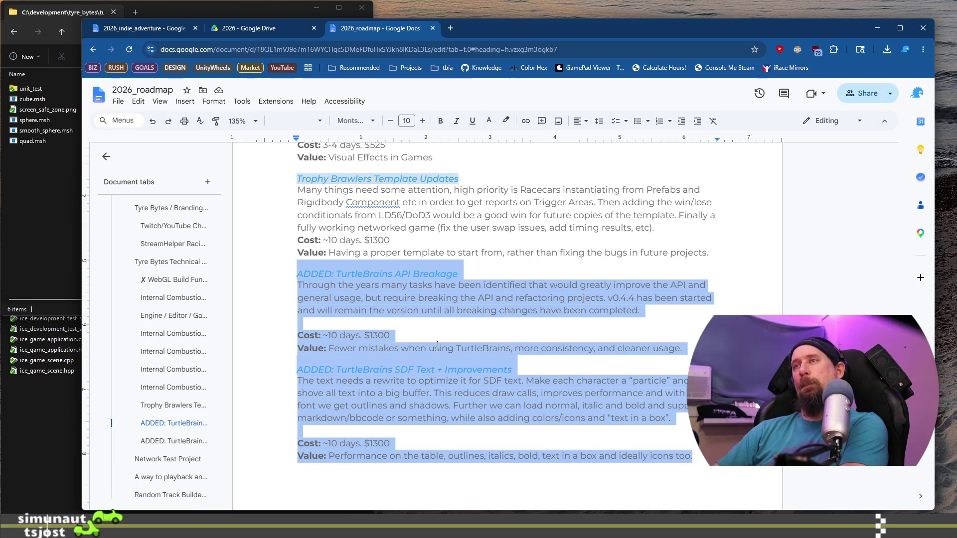
pyautogui.scroll(4, 485, 314)
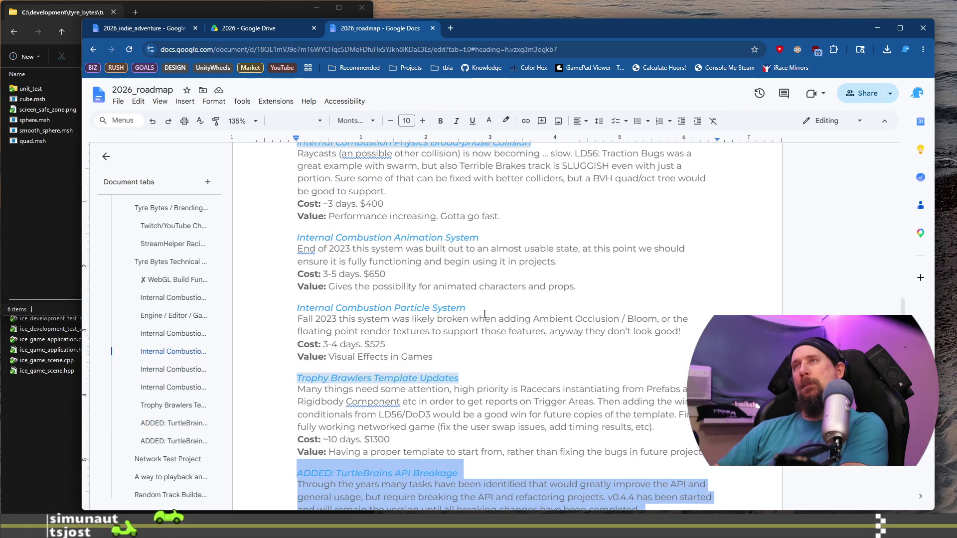
pyautogui.moveTo(481, 353)
pyautogui.mouseDown()
pyautogui.moveTo(297, 321)
pyautogui.moveTo(283, 308)
pyautogui.mouseUp()
pyautogui.scroll(2, 326, 341)
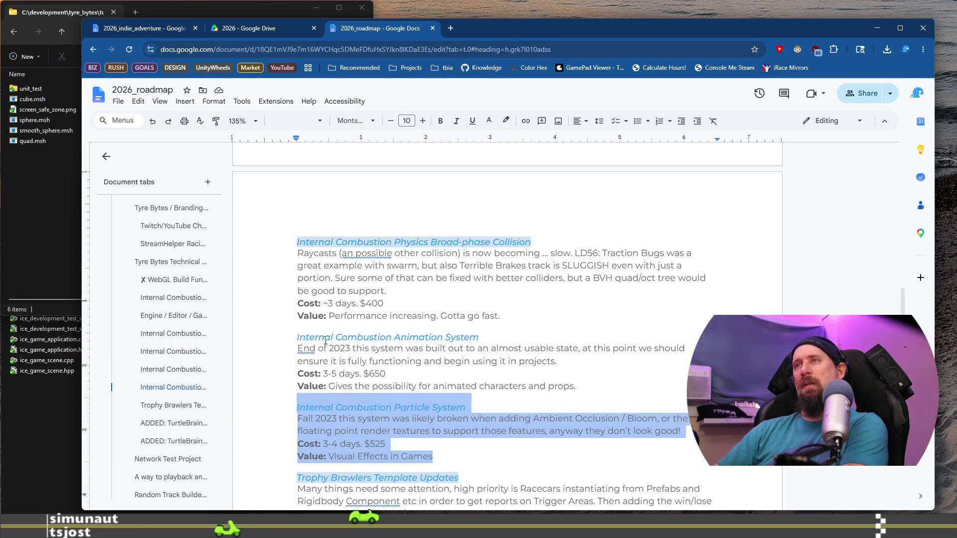
pyautogui.scroll(-2, 326, 341)
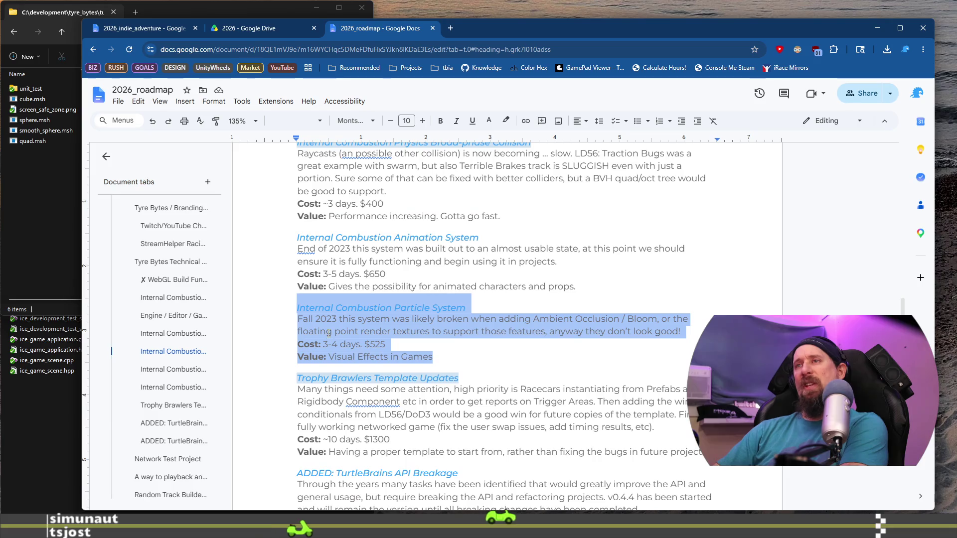
# Step: Duplicate the Animation System heading on a new line above the original
pyautogui.click(559, 299)
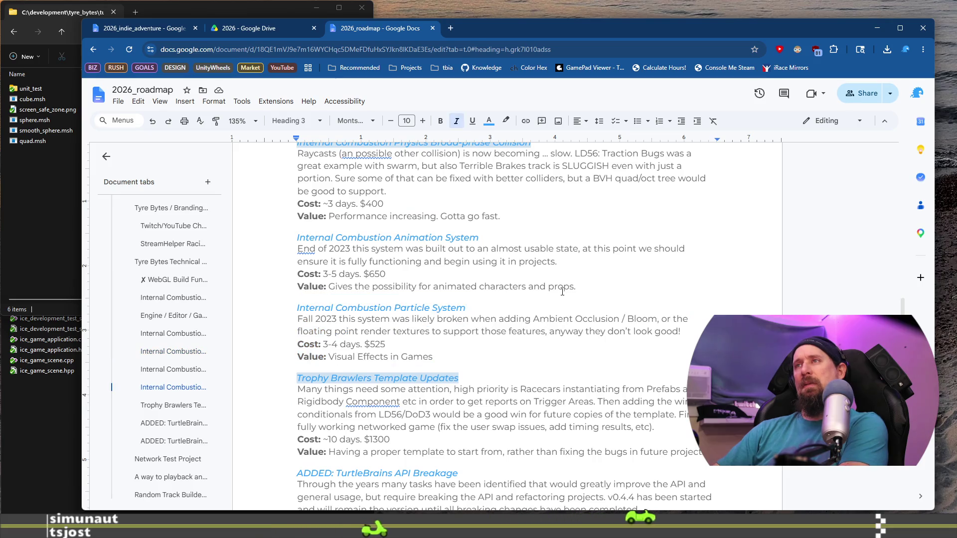
pyautogui.moveTo(577, 288)
pyautogui.mouseDown()
pyautogui.moveTo(324, 275)
pyautogui.moveTo(298, 241)
pyautogui.mouseUp()
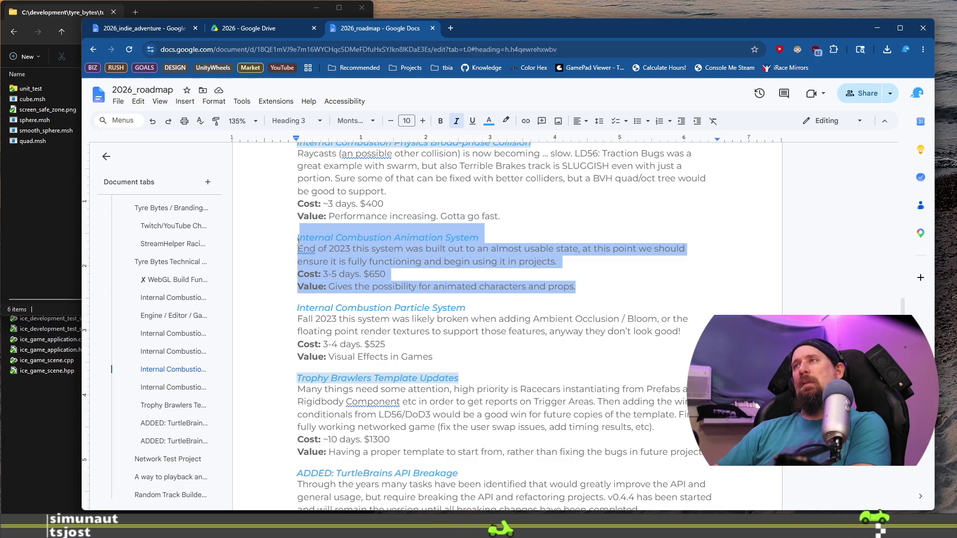
pyautogui.click(514, 235)
pyautogui.hotkey('shift', 'Home')
pyautogui.hotkey('ctrl', 'c')
pyautogui.press('Left')
pyautogui.press('Return')
pyautogui.press('Up')
pyautogui.hotkey('ctrl', 'v')
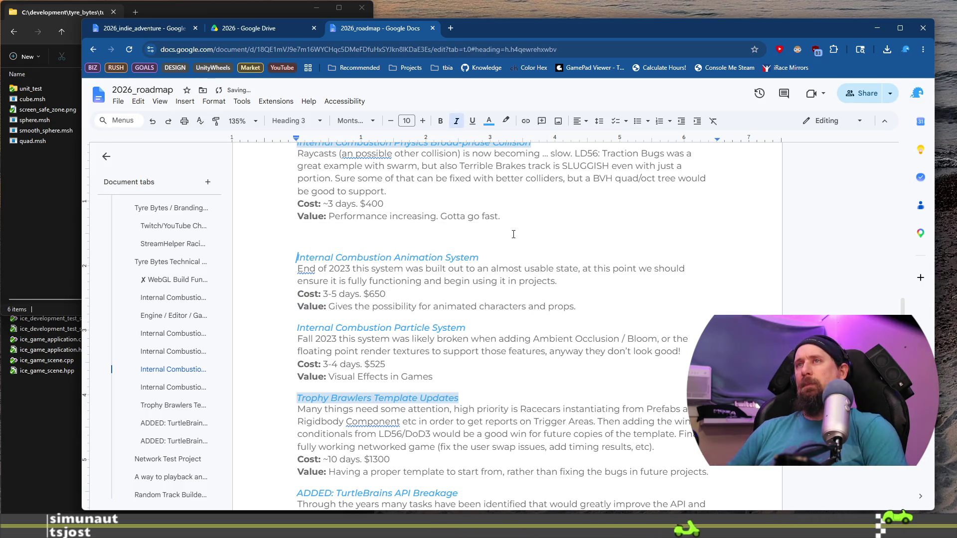
# Step: Rename the upper copy to Handling Trees and paste the 'End of 2023' paragraph beneath it
pyautogui.hotkey('ctrl', 'shift', 'Left')
pyautogui.hotkey('ctrl', 'shift', 'Left')
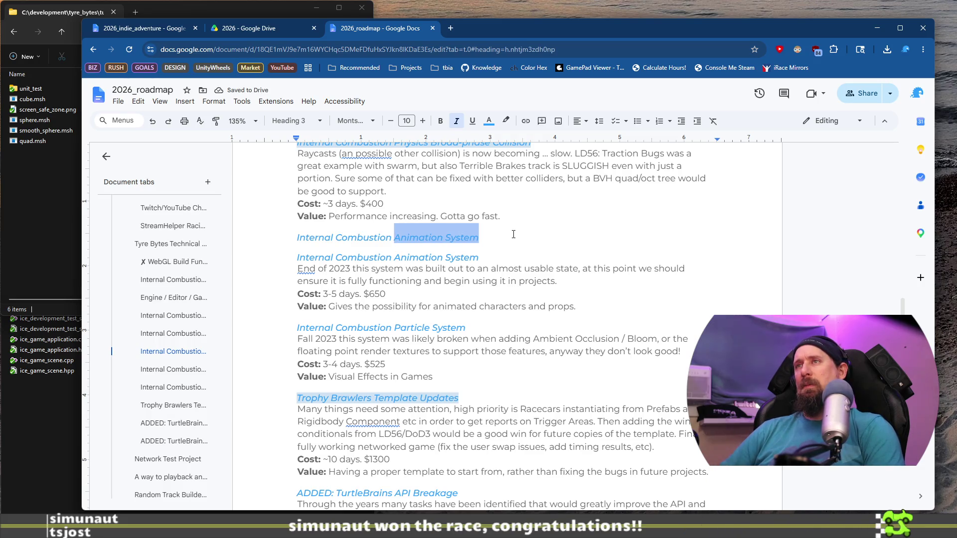
pyautogui.write('Tree')
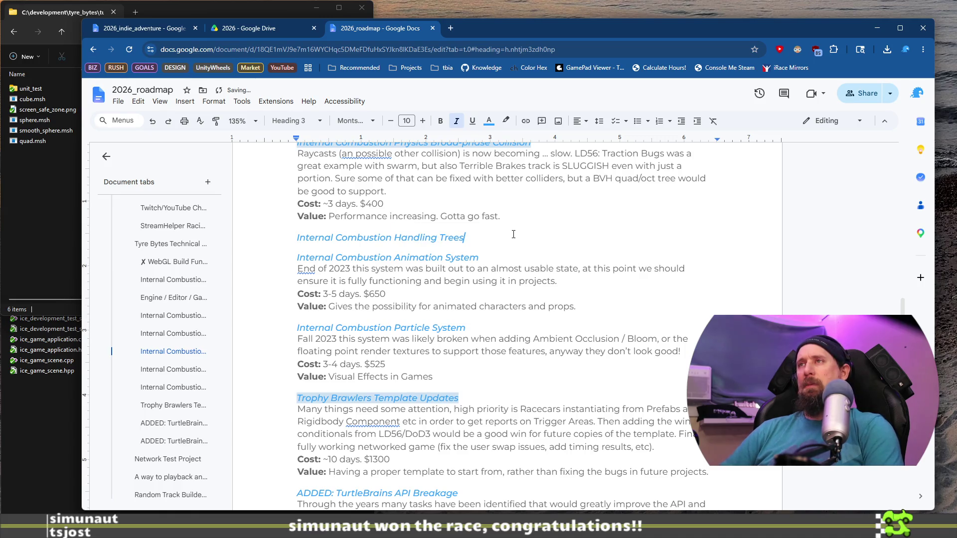
pyautogui.press('Down')
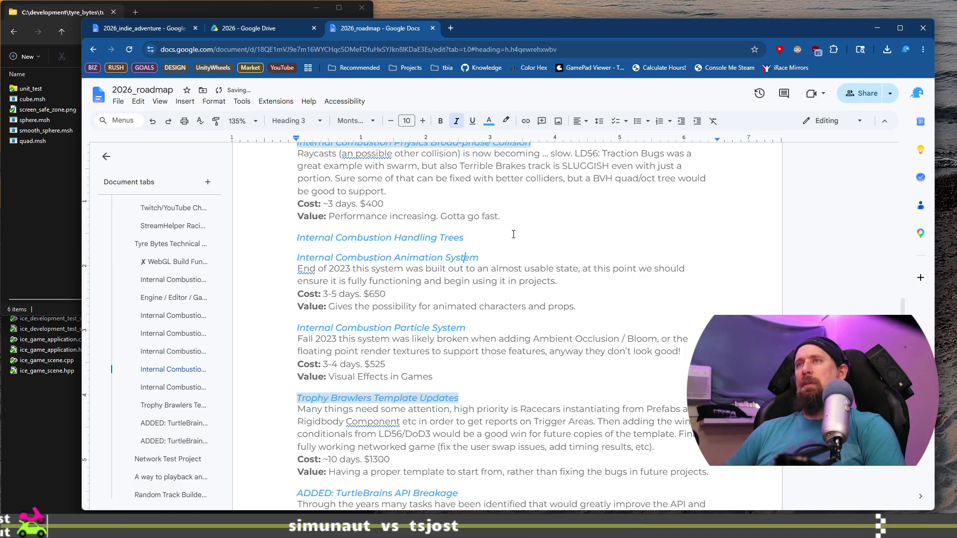
pyautogui.hotkey('shift', 'Down')
pyautogui.hotkey('shift', 'Down')
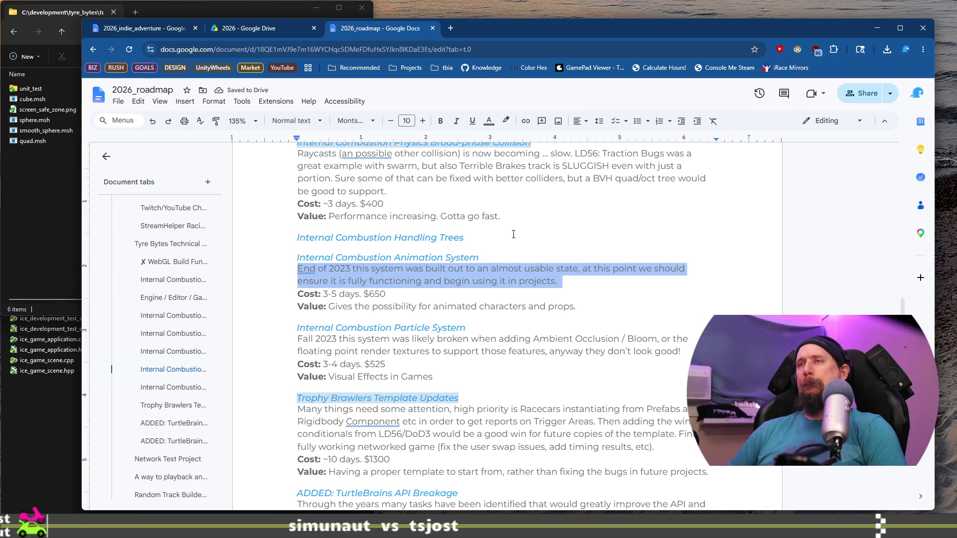
pyautogui.press('Up')
pyautogui.press('Return')
pyautogui.hotkey('ctrl', 'v')
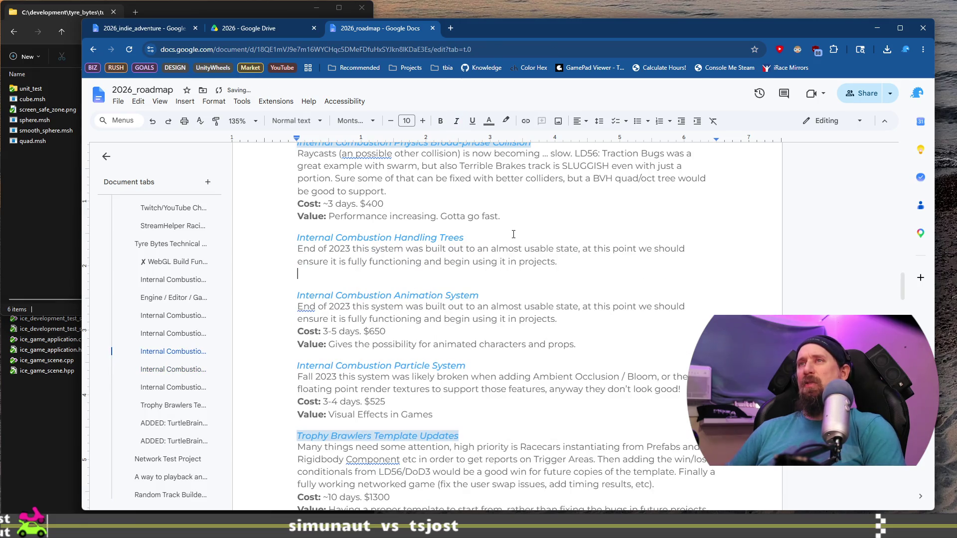
# Step: Replace the pasted paragraph with 'Trying to ensure the trees provided by artist ... in the Unity scene.'
pyautogui.hotkey('shift', 'Up')
pyautogui.hotkey('shift', 'Up')
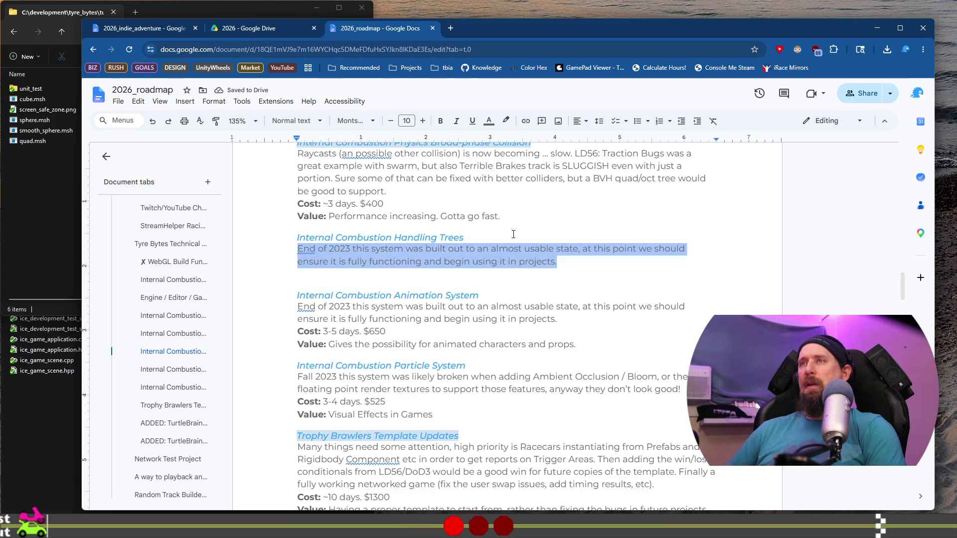
pyautogui.write('Trying ')
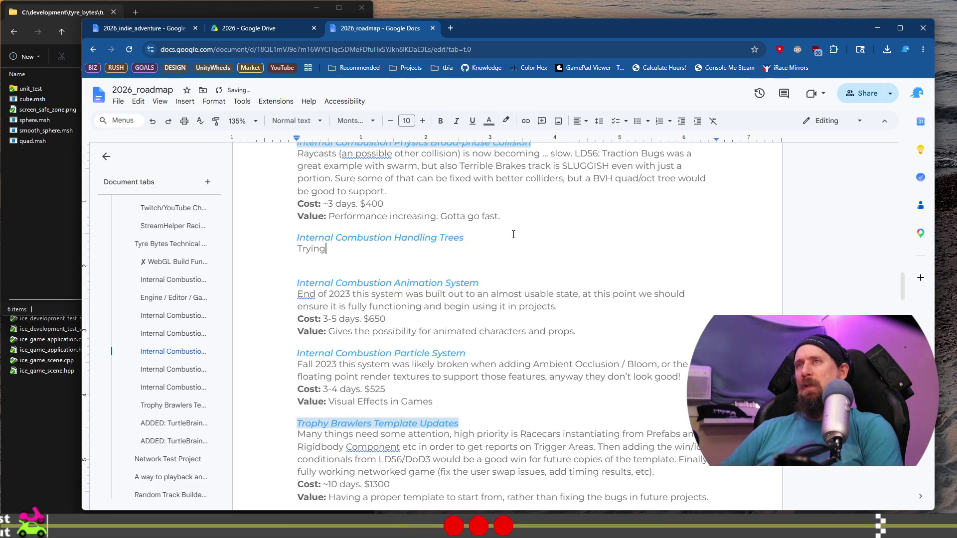
pyautogui.write('to ensure the trees provided by')
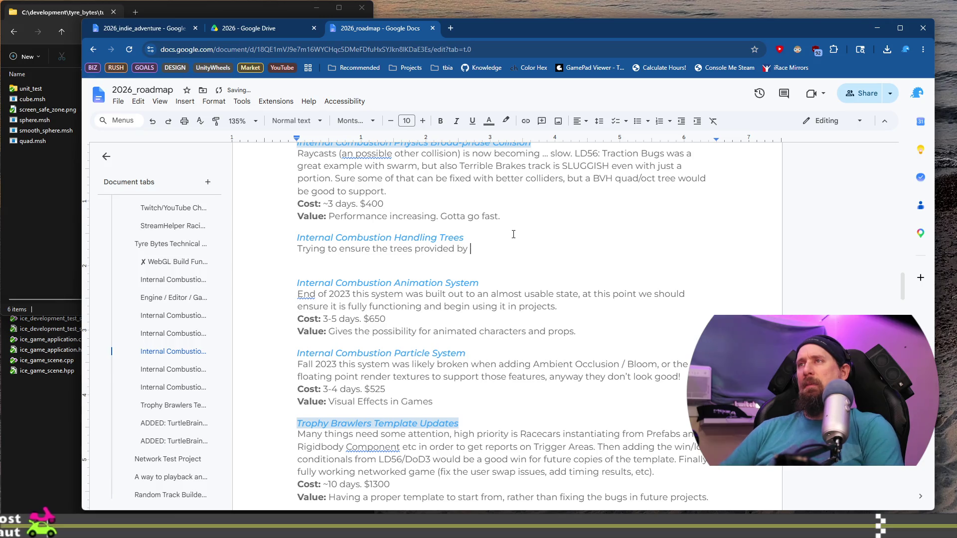
pyautogui.write(' artist will work')
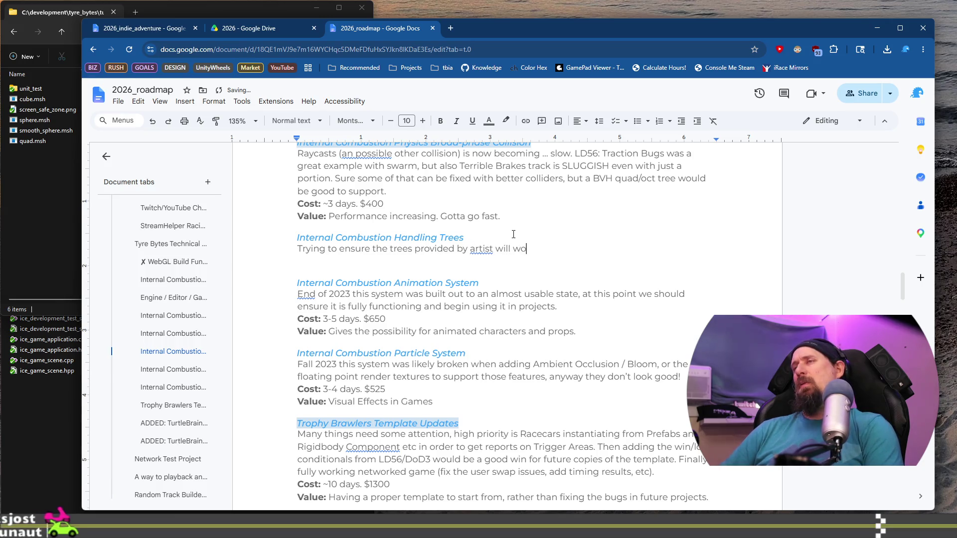
pyautogui.press('BackSpace')
pyautogui.press('BackSpace')
pyautogui.press('BackSpace')
pyautogui.write('look ap')
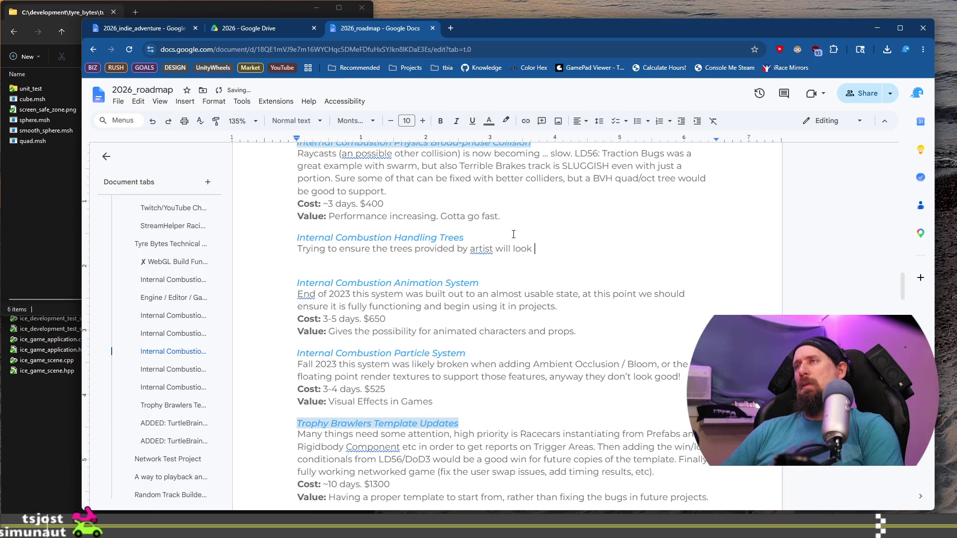
pyautogui.press('BackSpace')
pyautogui.press('BackSpace')
pyautogui.write('with')
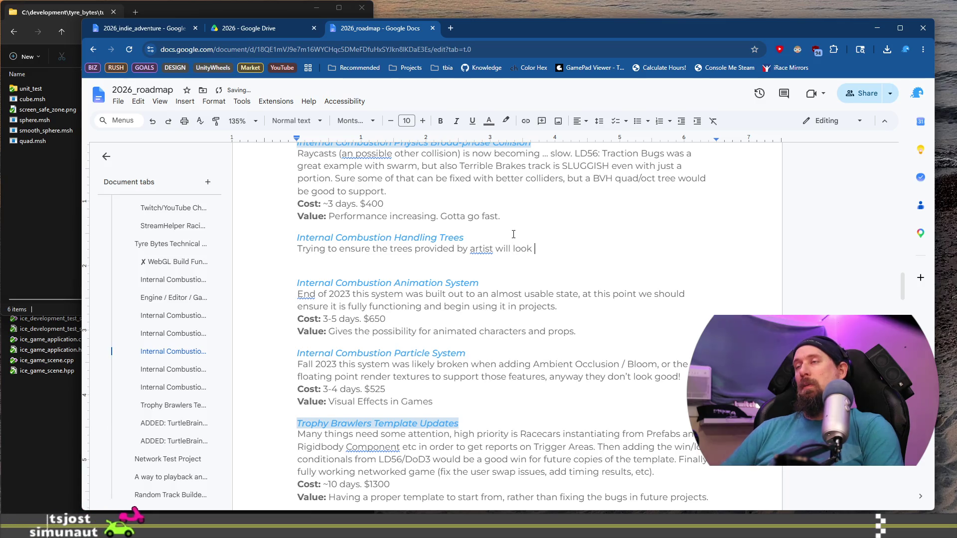
pyautogui.press('BackSpace')
pyautogui.press('BackSpace')
pyautogui.press('BackSpace')
pyautogui.write('reasonable in')
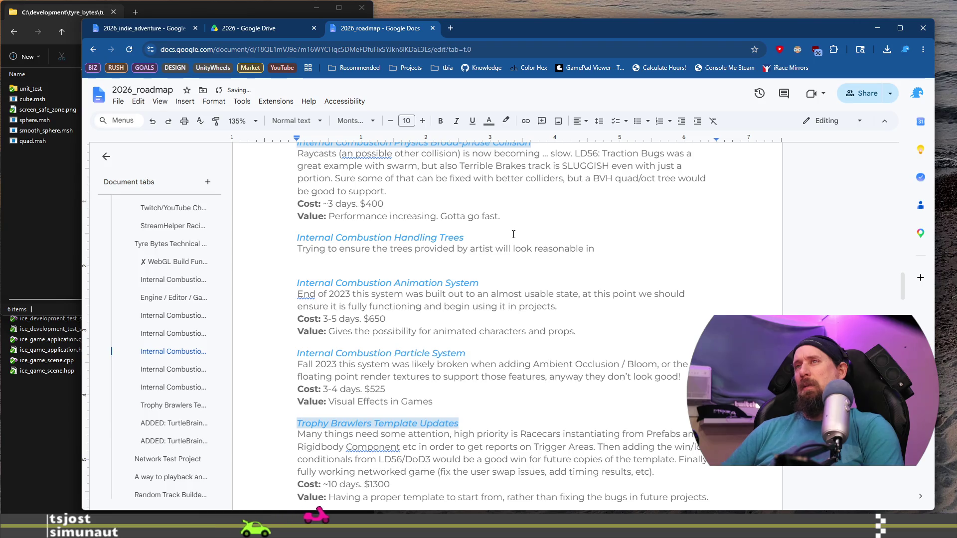
pyautogui.write('ICE')
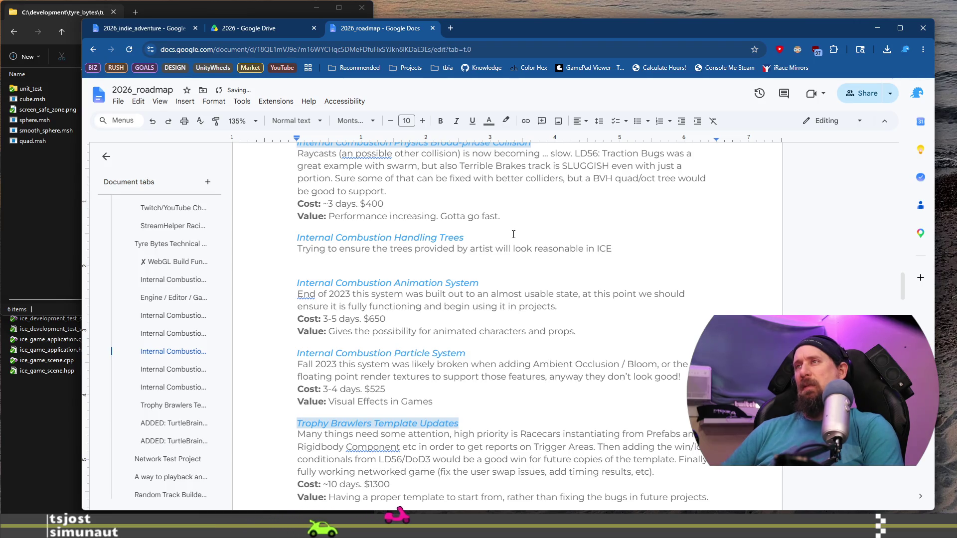
pyautogui.press('BackSpace')
pyautogui.press('BackSpace')
pyautogui.press('BackSpace')
pyautogui.write('engine')
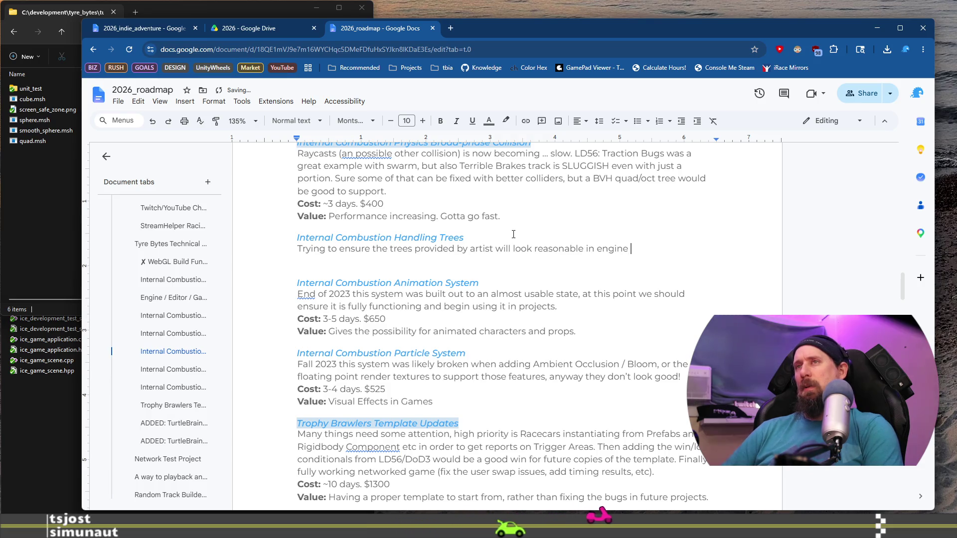
pyautogui.write('as the ')
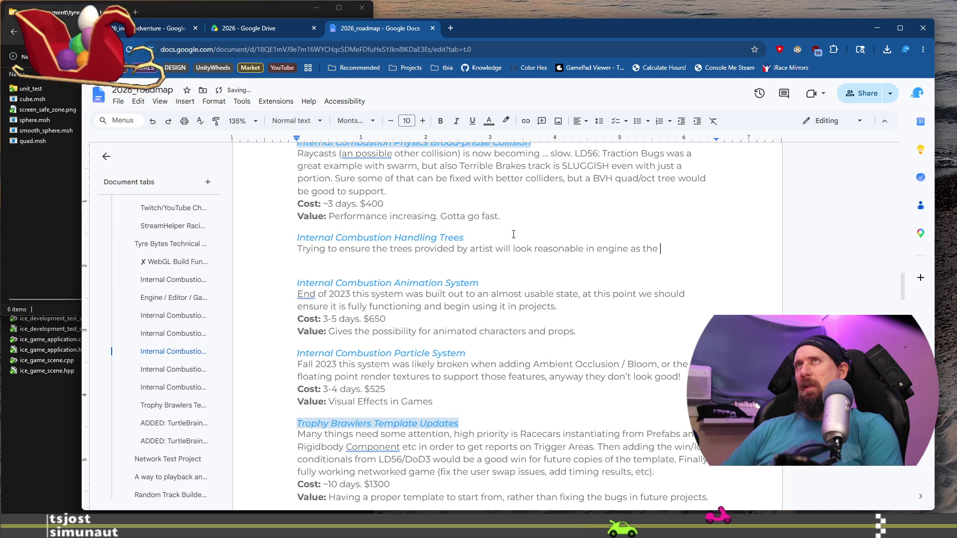
pyautogui.write('y were pr')
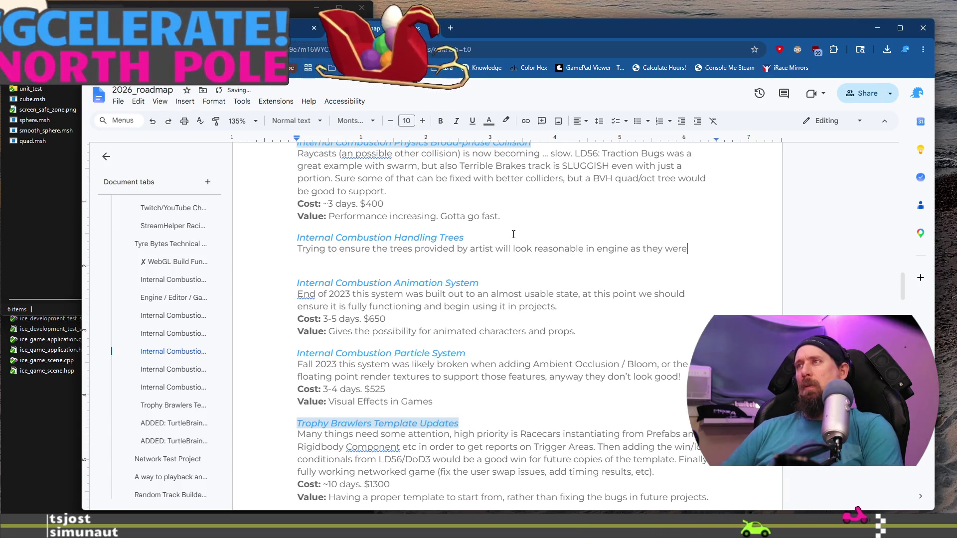
pyautogui.write('ovided in')
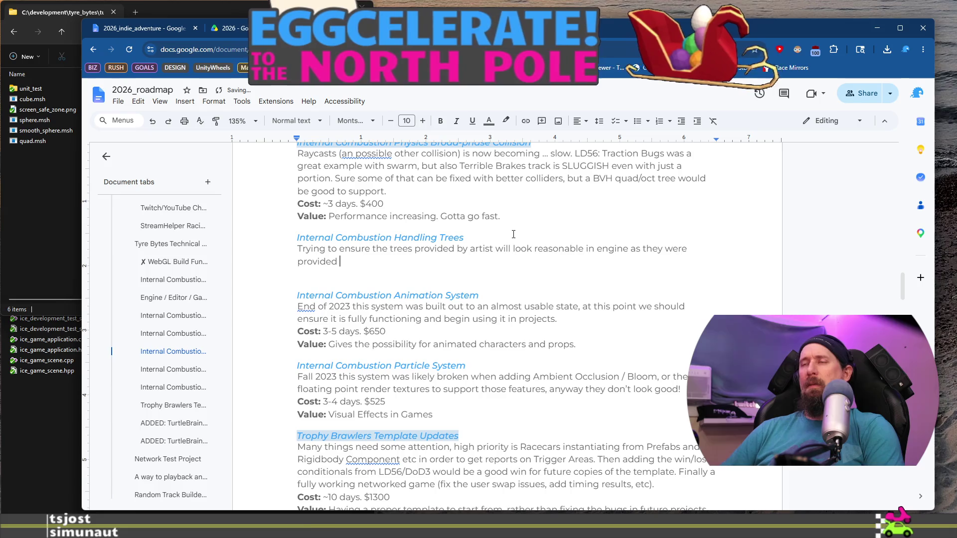
pyautogui.write(' the Unity sc')
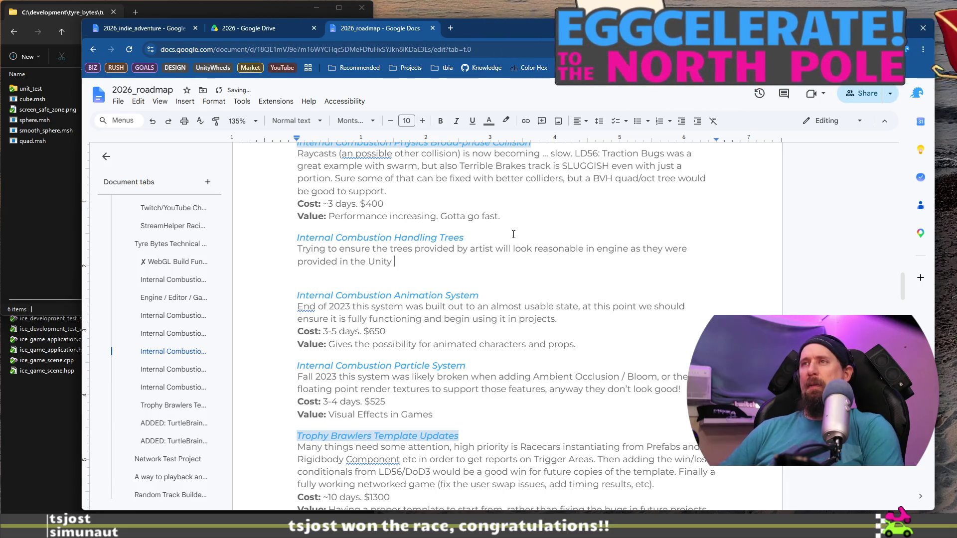
pyautogui.write('ene.')
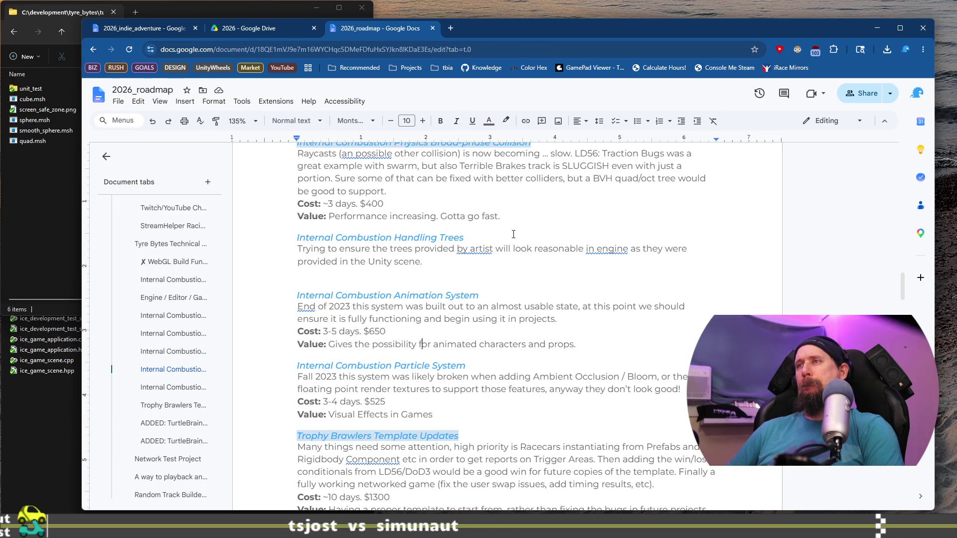
# Step: Select the Animation System's Cost and Value lines
pyautogui.press('End')
pyautogui.hotkey('shift', 'Home')
pyautogui.hotkey('shift', 'Up')
# Step: Paste the Cost and Value lines under Handling Trees, change 3-5 days to 2-3, then switch to the tracker
pyautogui.hotkey('ctrl', 'c')
pyautogui.press('Up')
pyautogui.press('Up')
pyautogui.press('Up')
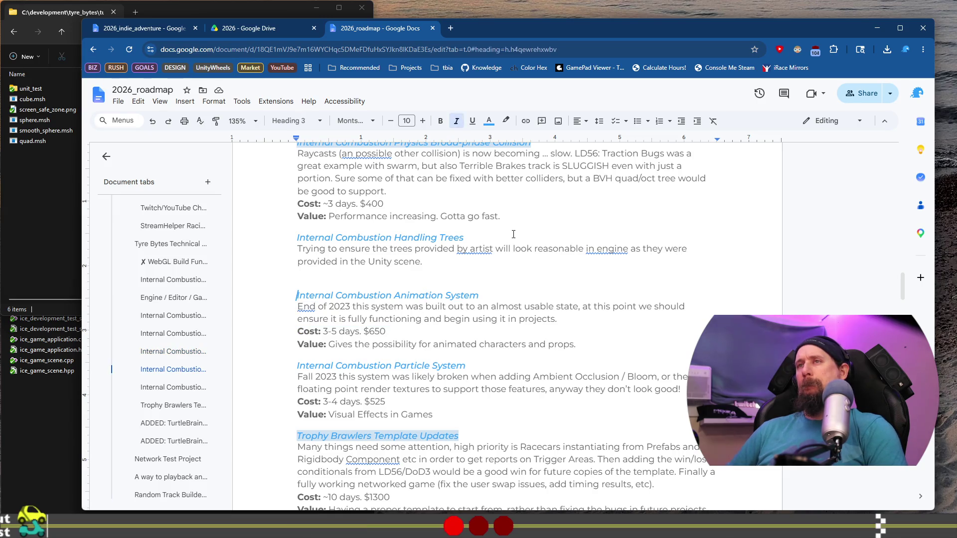
pyautogui.hotkey('ctrl', 'v')
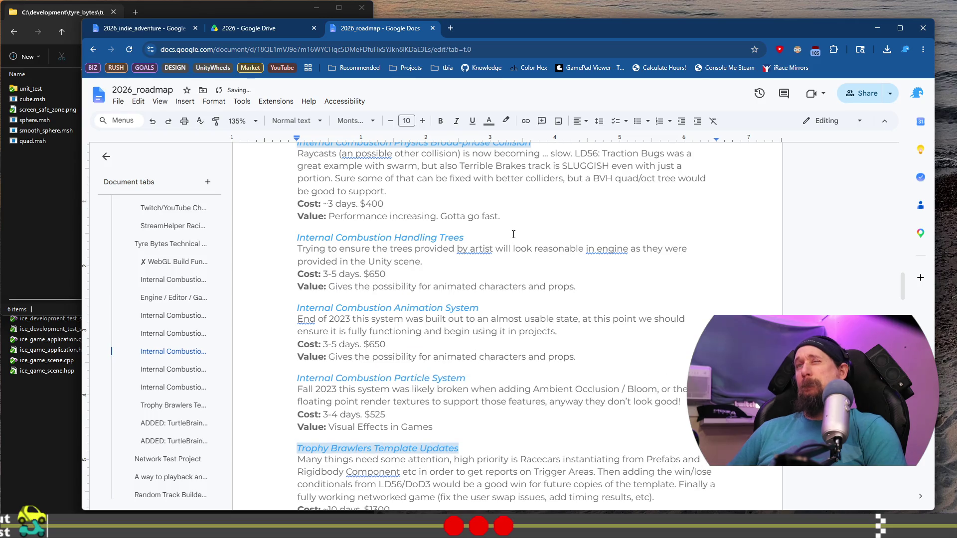
pyautogui.press('Up')
pyautogui.press('Home')
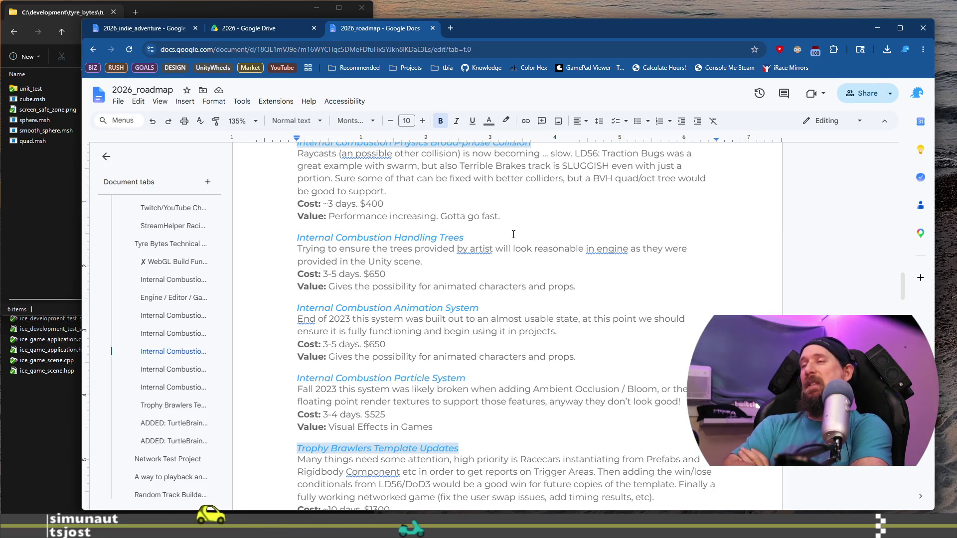
pyautogui.press('Right')
pyautogui.press('Right')
pyautogui.press('Right')
pyautogui.press('Right')
pyautogui.press('Right')
pyautogui.hotkey('shift', 'Right')
pyautogui.hotkey('shift', 'Right')
pyautogui.hotkey('shift', 'Right')
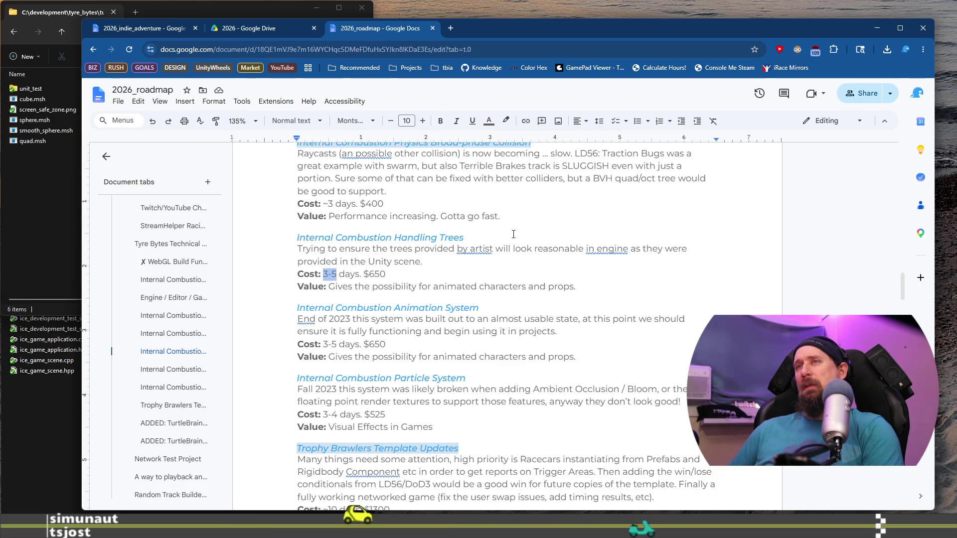
pyautogui.write('2-3')
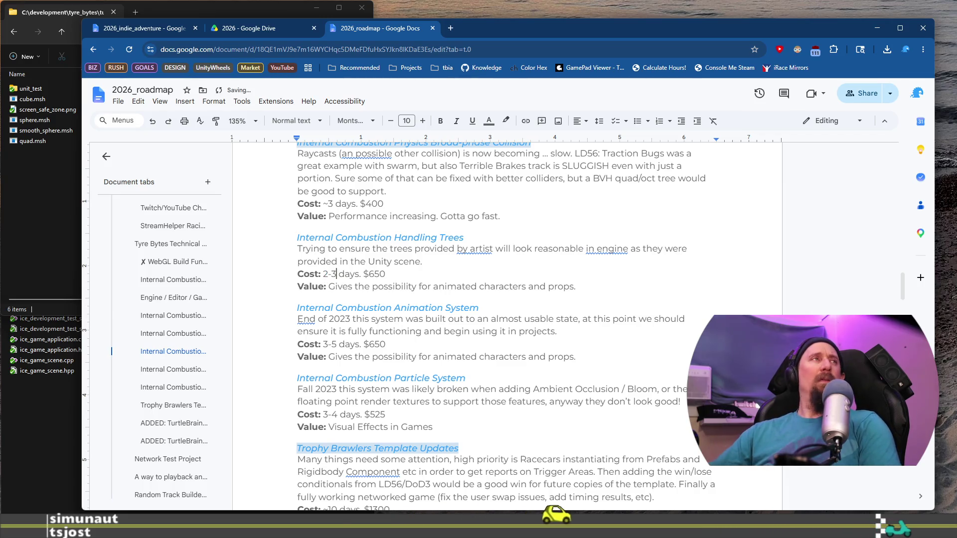
pyautogui.click(171, 244)
pyautogui.hotkey('alt', 'Tab')
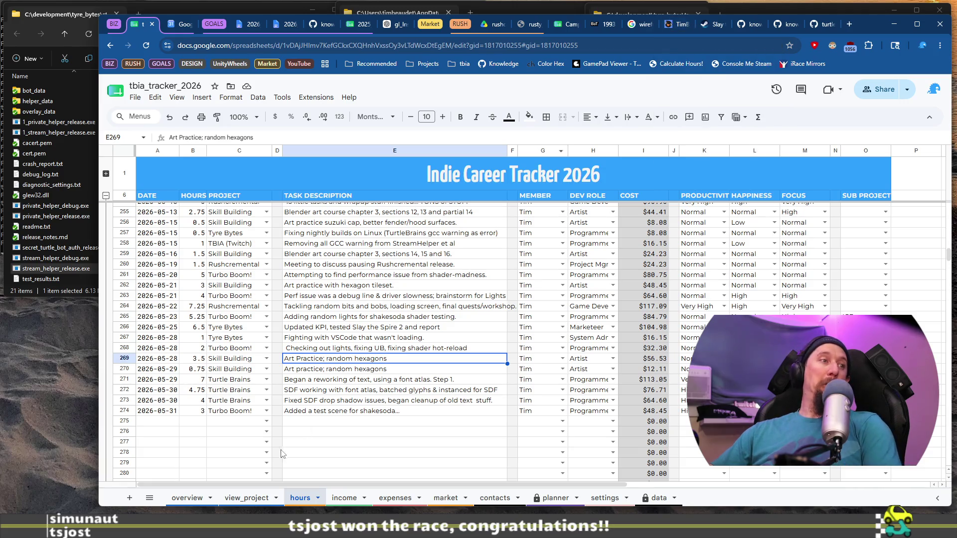
# Step: Open the tracker's planner sheet showing $21,000.00 needs and a $16.15/hour target
pyautogui.click(194, 499)
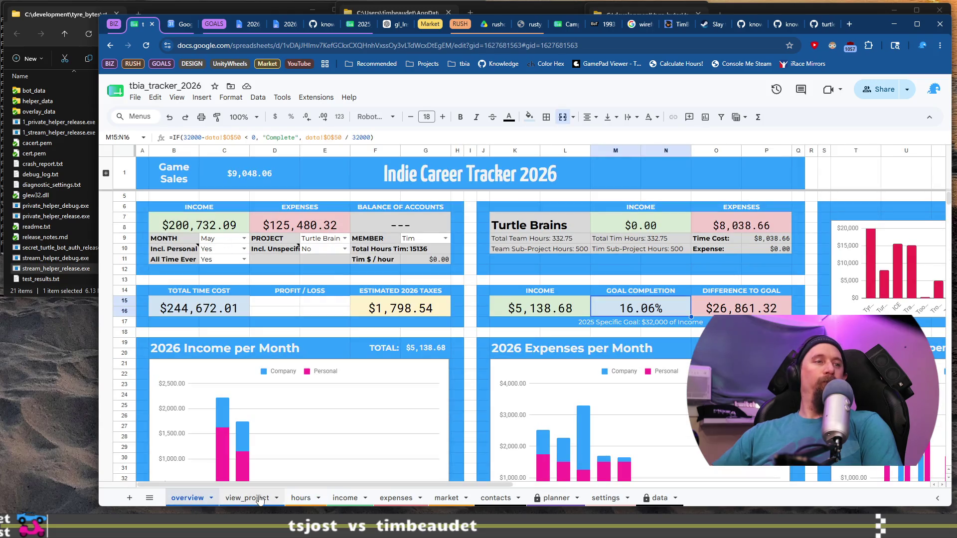
pyautogui.click(557, 498)
pyautogui.scroll(-2, 433, 425)
pyautogui.scroll(2, 237, 285)
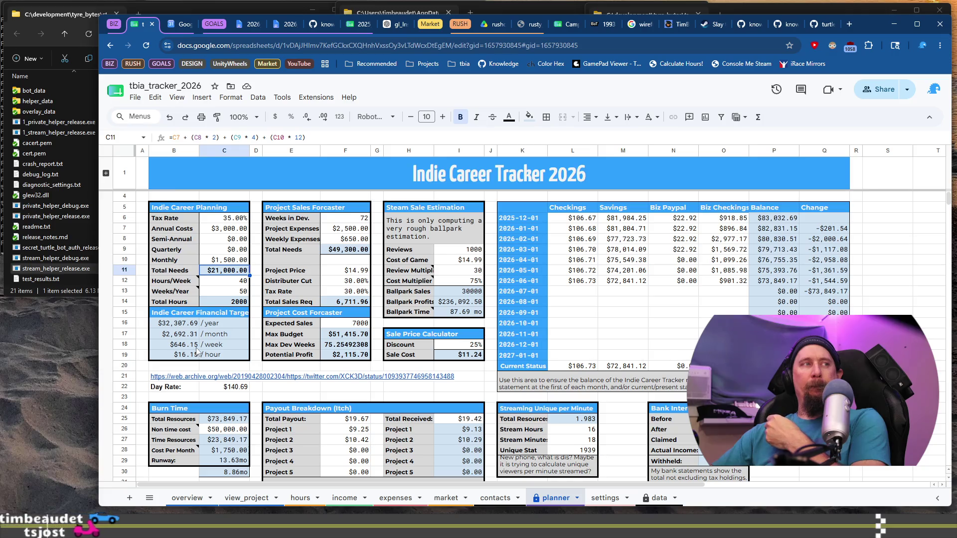
# Step: Calculate 650/5 (130) in a scratch Chrome tab, then close that tab
pyautogui.click(850, 24)
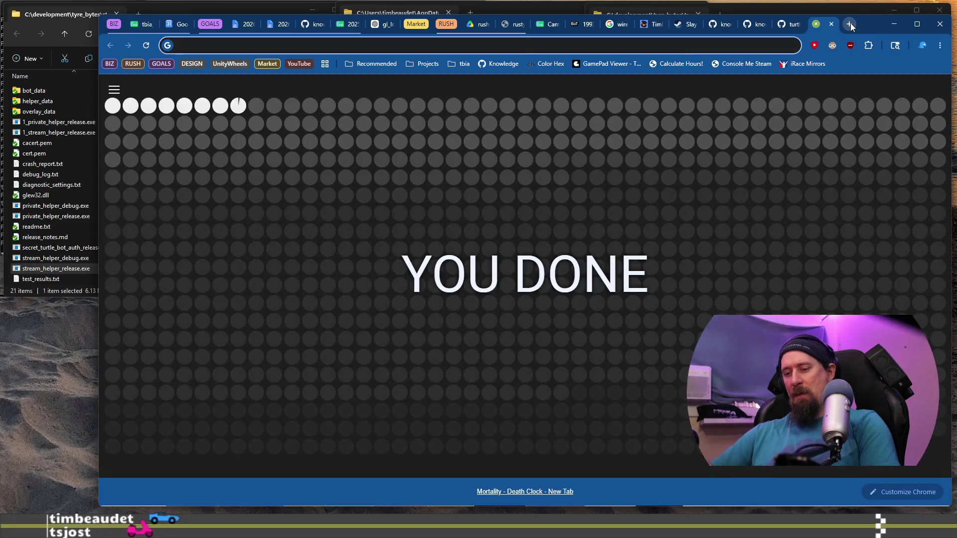
pyautogui.write('650/5')
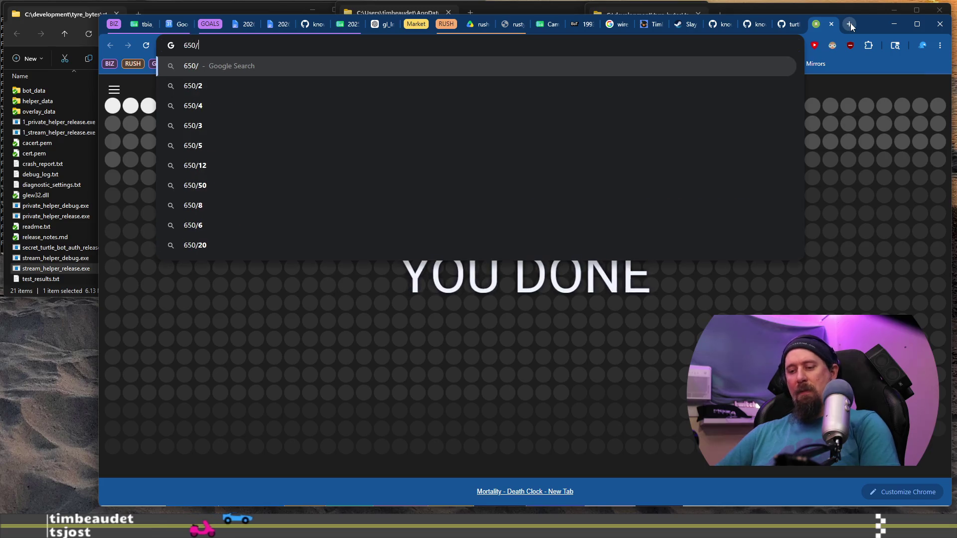
pyautogui.press('BackSpace')
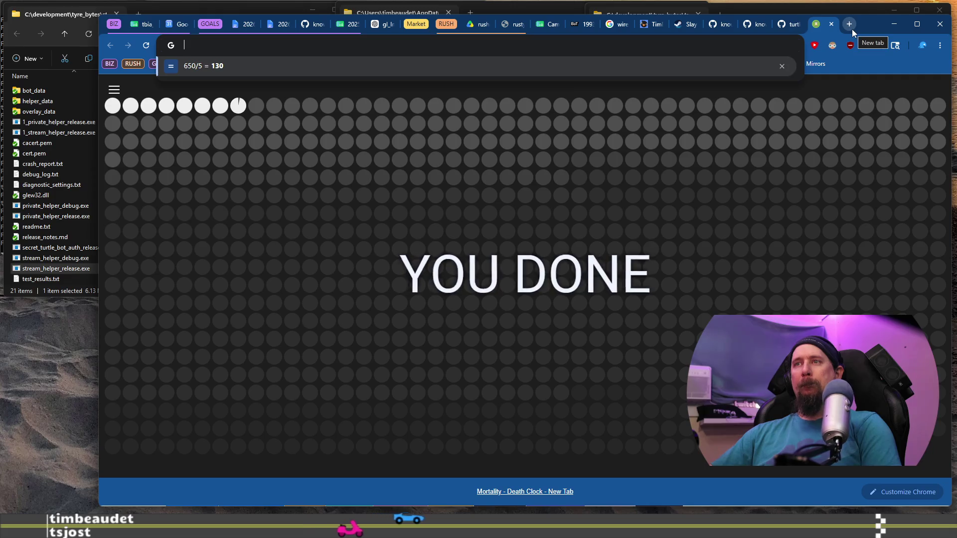
pyautogui.click(831, 24)
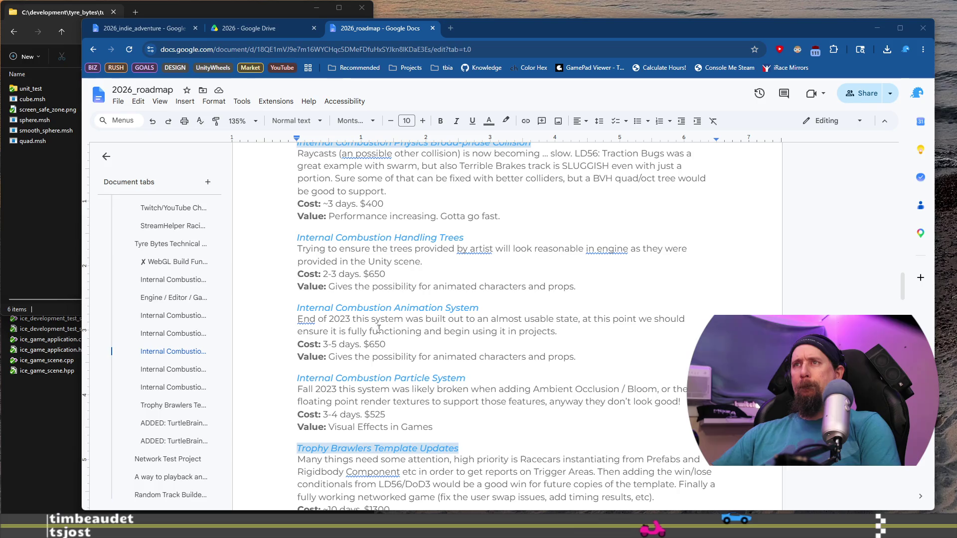
# Step: Change the Handling Trees cost from $650 to $500
pyautogui.click(386, 273)
pyautogui.press('BackSpace')
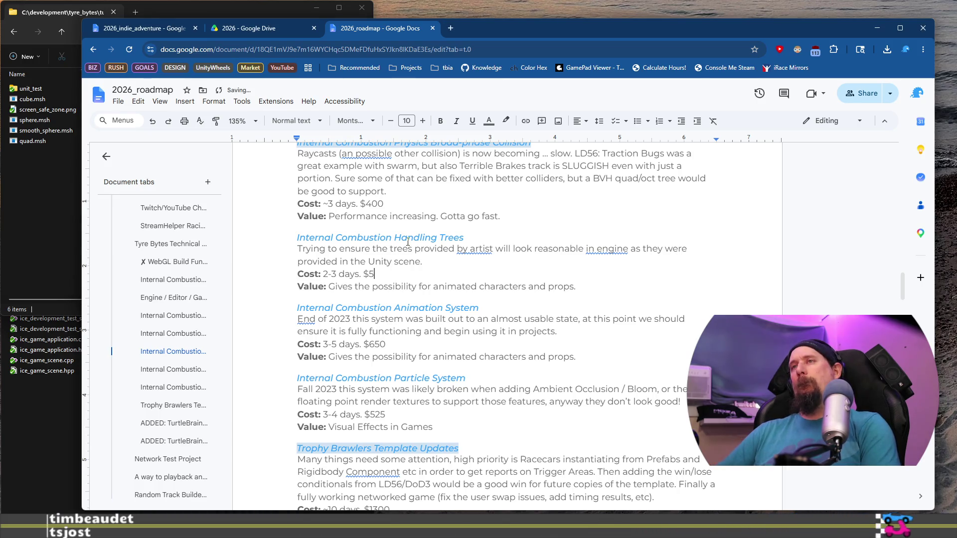
pyautogui.write('00')
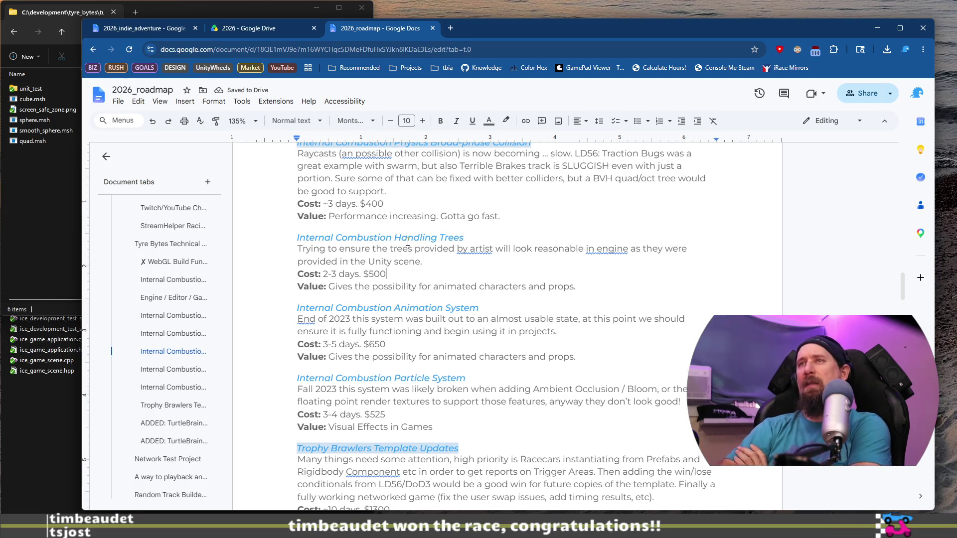
# Step: Replace the Handling Trees Value text with 'Proves the desired visual aesthetics can be reached.'
pyautogui.press('Down')
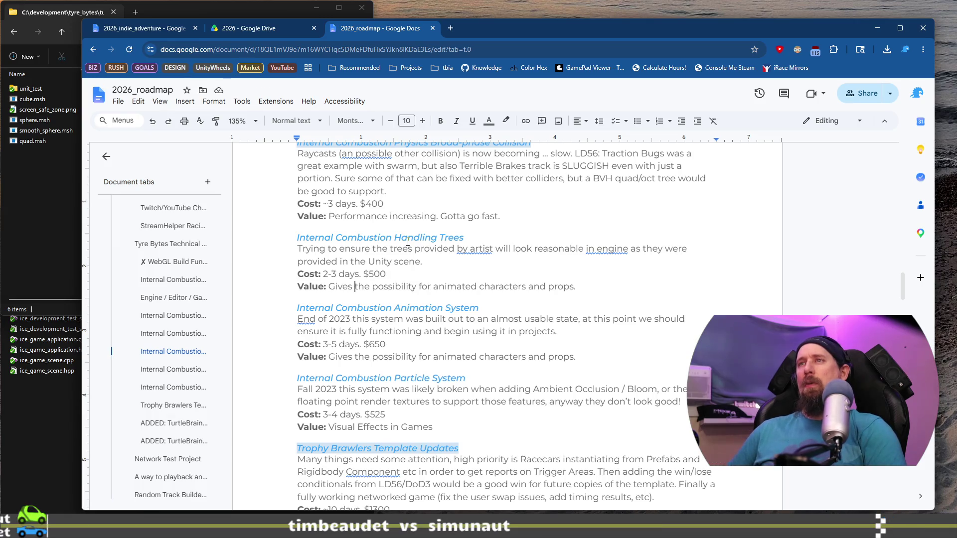
pyautogui.hotkey('shift', 'End')
pyautogui.write('Proves t')
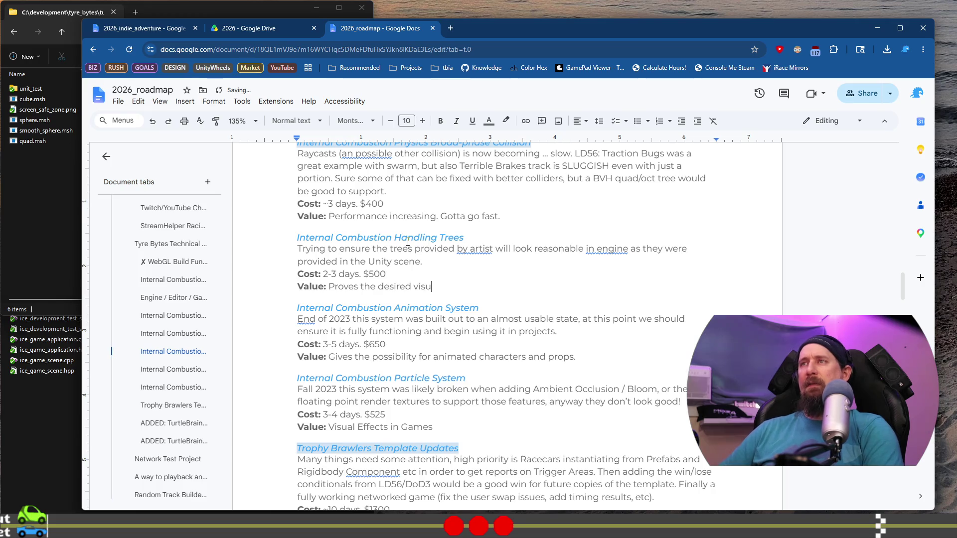
pyautogui.write('al aesthetics ca')
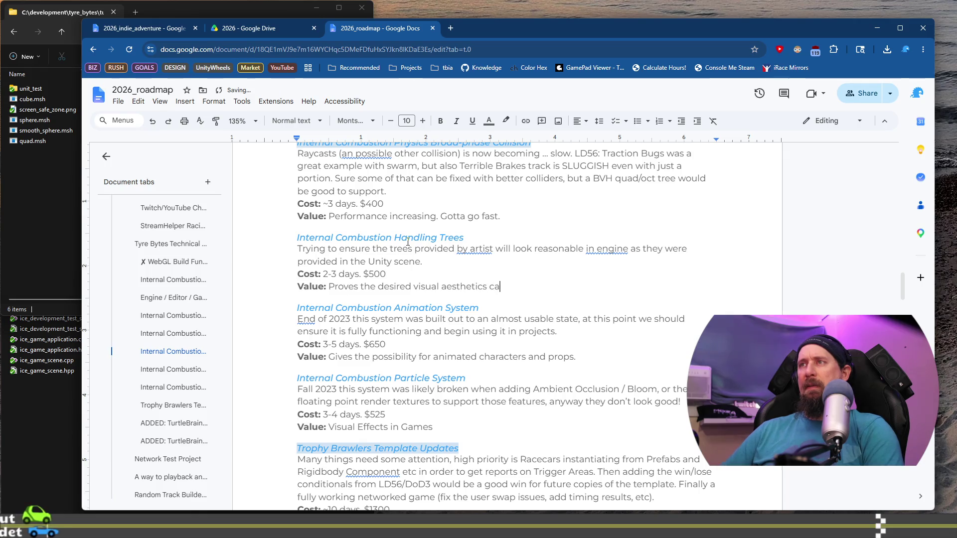
pyautogui.write('n be reached.')
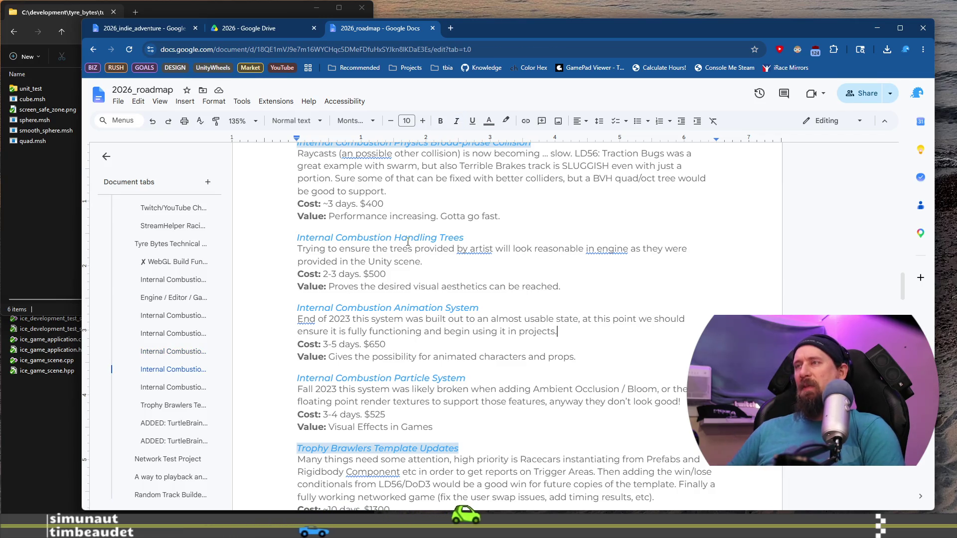
# Step: Rewrite the Animation System note as 'May 2026 artist was contracted to create a good test situation with a pit crew.'
pyautogui.write('In')
pyautogui.press('BackSpace')
pyautogui.write('May 2026 we start')
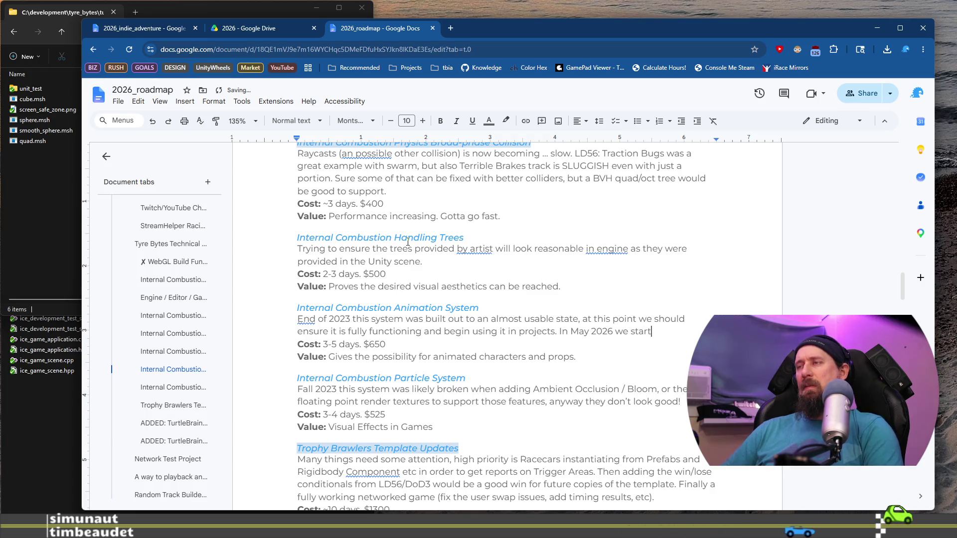
pyautogui.write('an ')
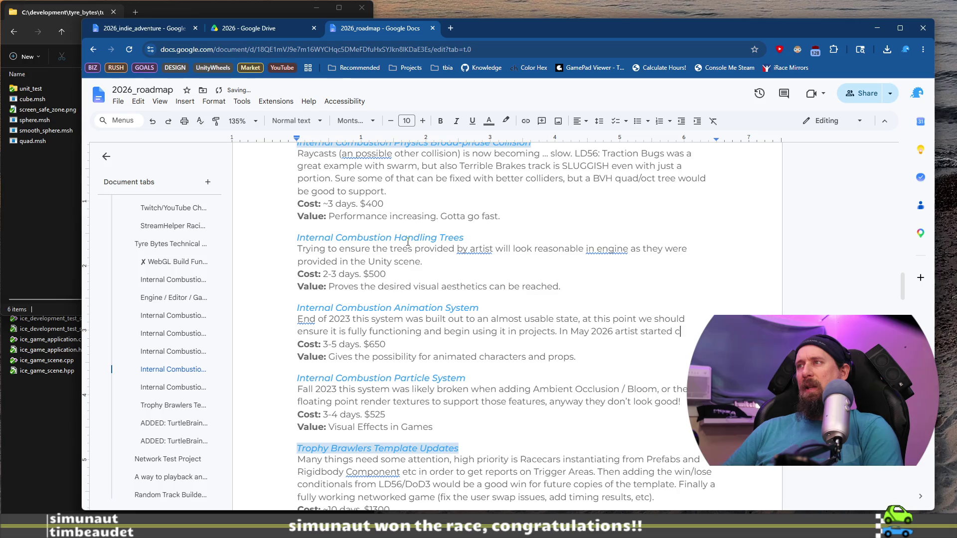
pyautogui.write('ra')
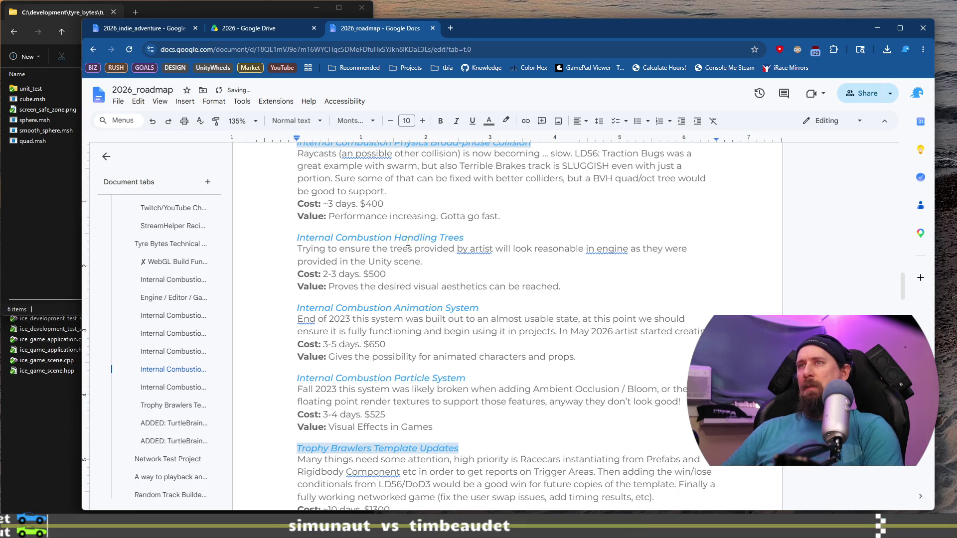
pyautogui.write('a solid test')
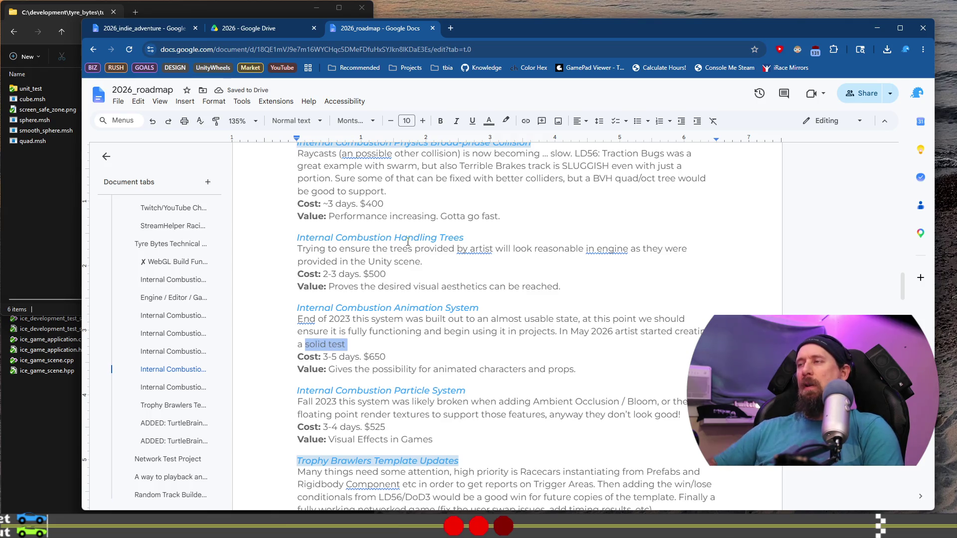
pyautogui.press('BackSpace')
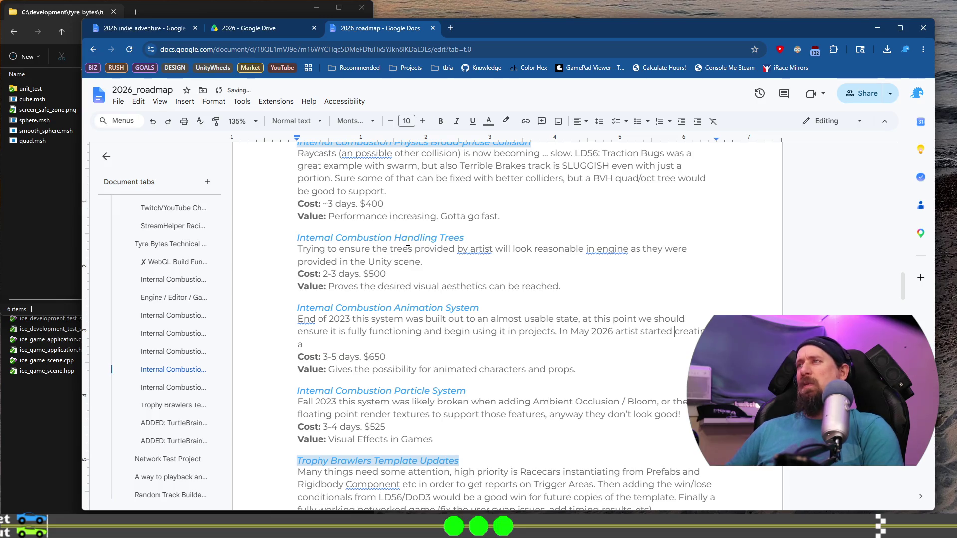
pyautogui.hotkey('ctrl', 'shift', 'Left')
pyautogui.write('artist was contra')
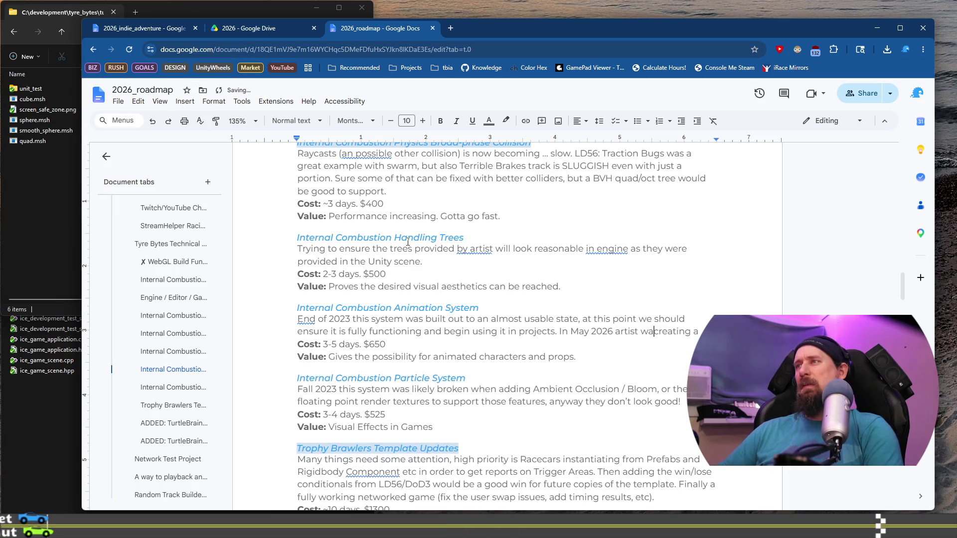
pyautogui.write('cted to crea')
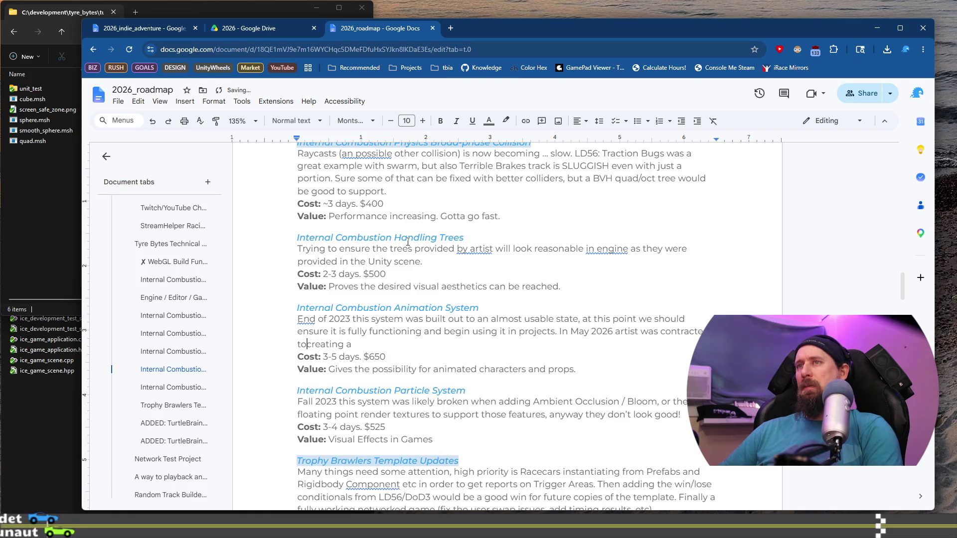
pyautogui.hotkey('shift', 'End')
pyautogui.write('te a ')
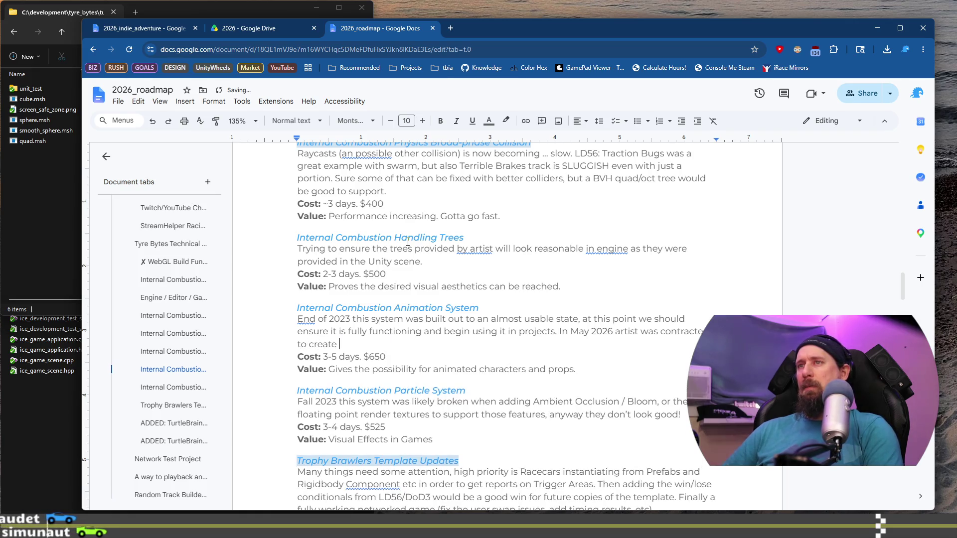
pyautogui.write('good test ')
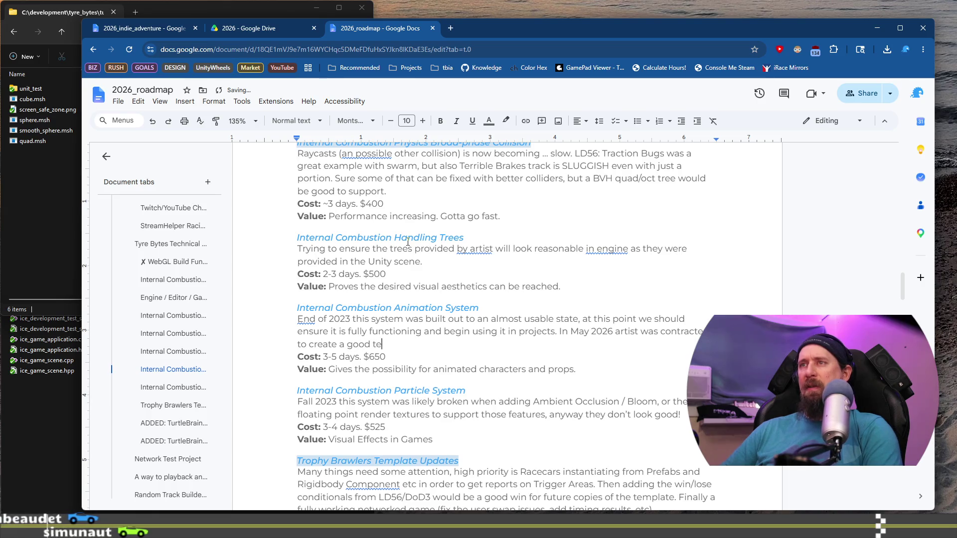
pyautogui.write('situation w')
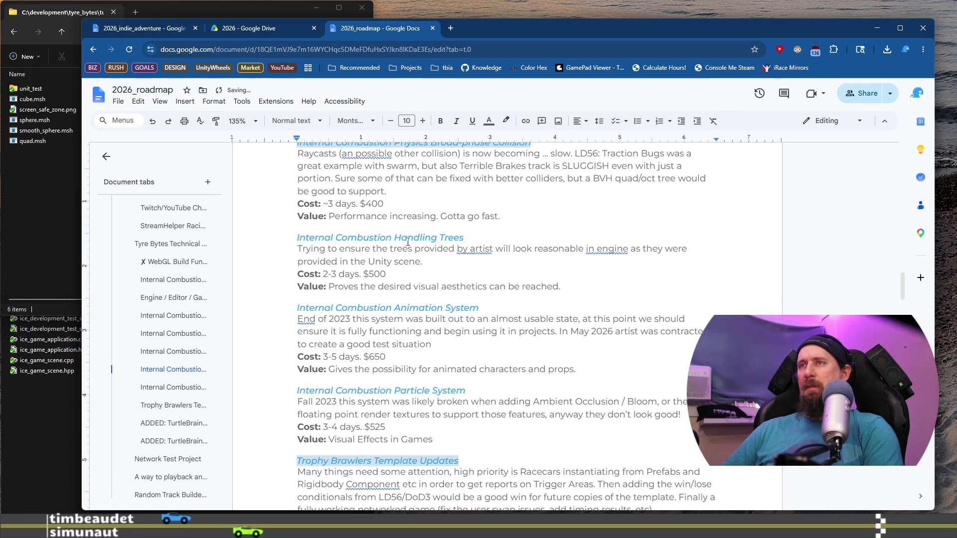
pyautogui.write('ith a pit crew.')
# Step: Try adding 'the' or 'an' before artist and delete the extra 'In'
pyautogui.press('Down')
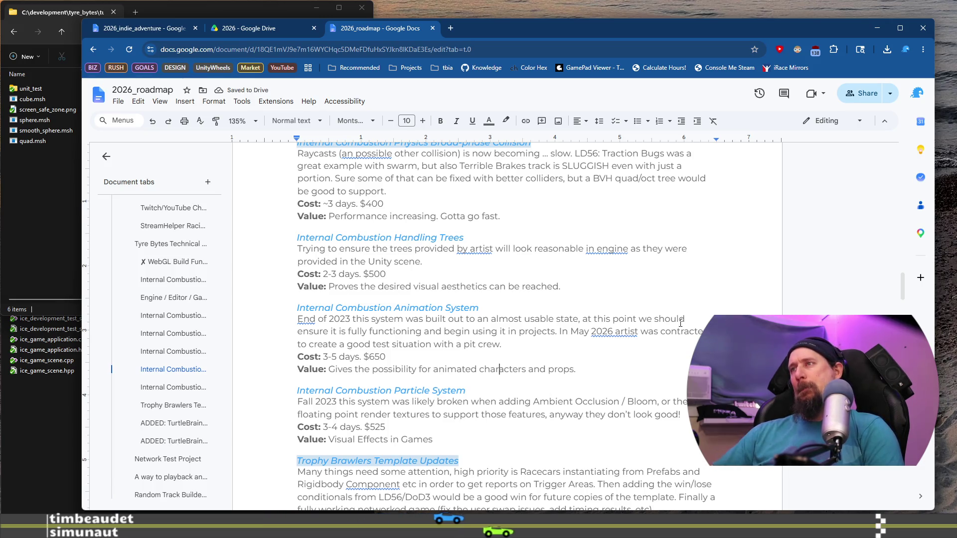
pyautogui.click(614, 330)
pyautogui.write('the')
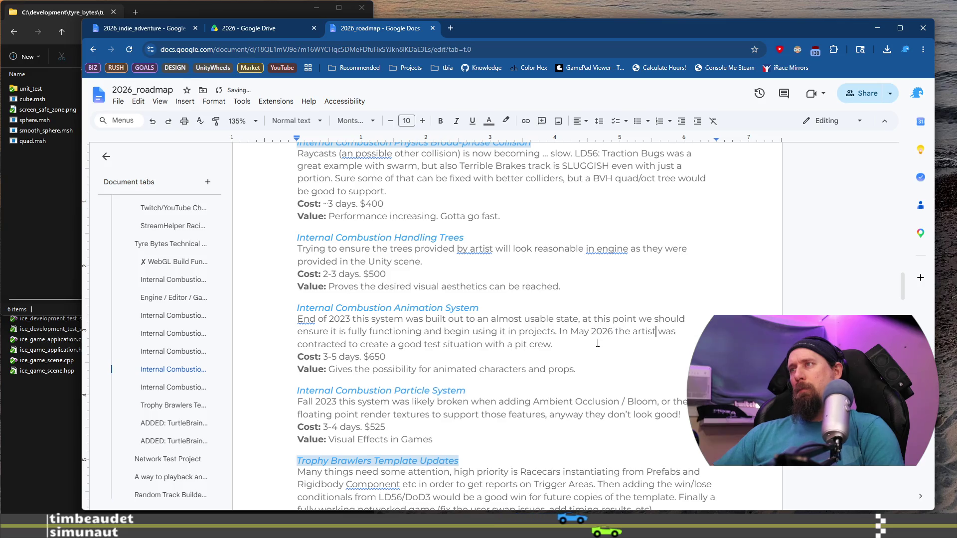
pyautogui.doubleClick(622, 332)
pyautogui.write('an')
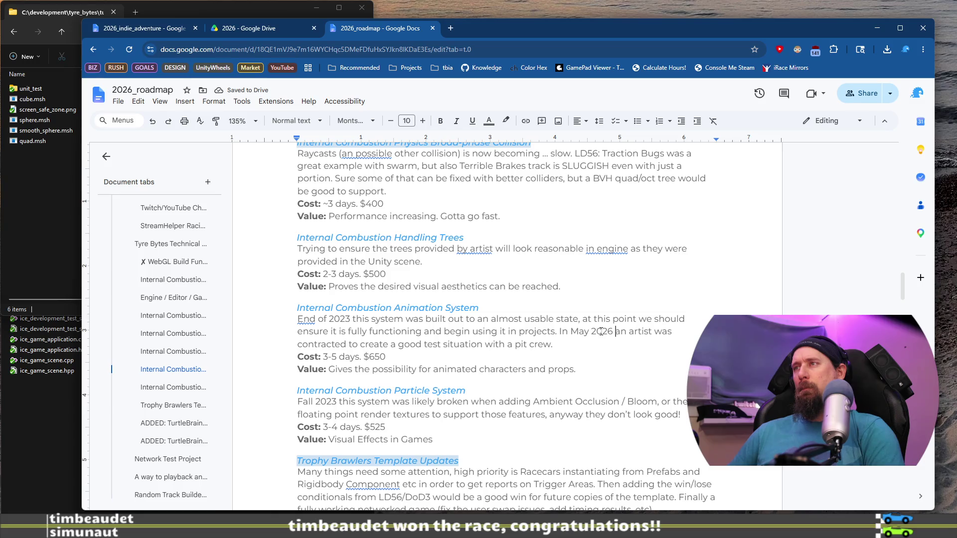
pyautogui.press('BackSpace')
pyautogui.press('BackSpace')
pyautogui.press('BackSpace')
pyautogui.press('Down')
pyautogui.press('Down')
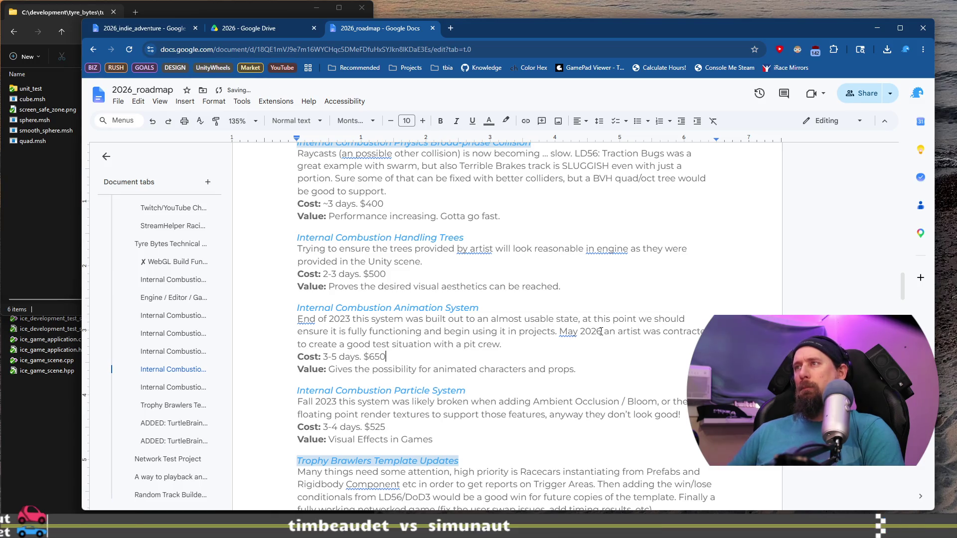
# Step: Accept the 'In May' grammar suggestion, drop 'an', and add a comma after 2026
pyautogui.click(563, 333)
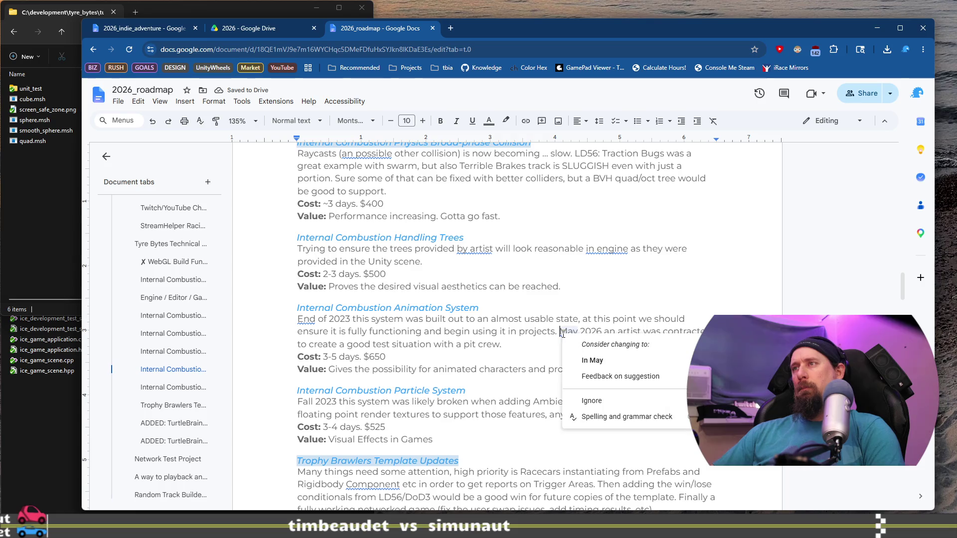
pyautogui.click(598, 361)
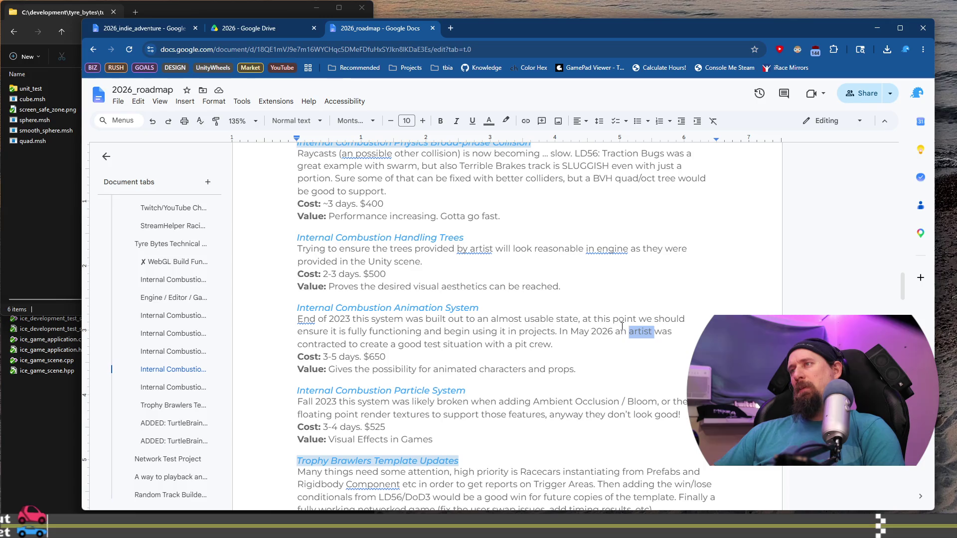
pyautogui.hotkey('ctrl', 'BackSpace')
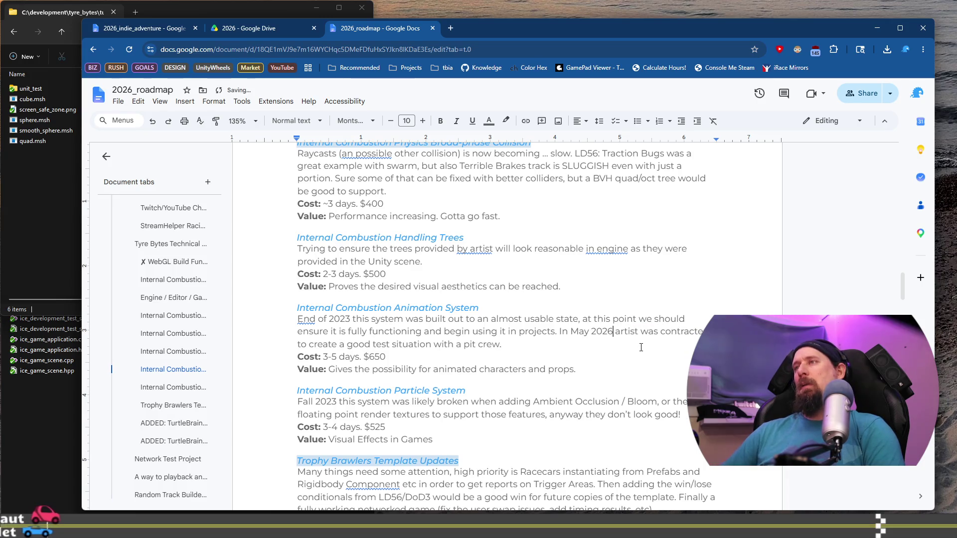
pyautogui.scroll(-2, 641, 347)
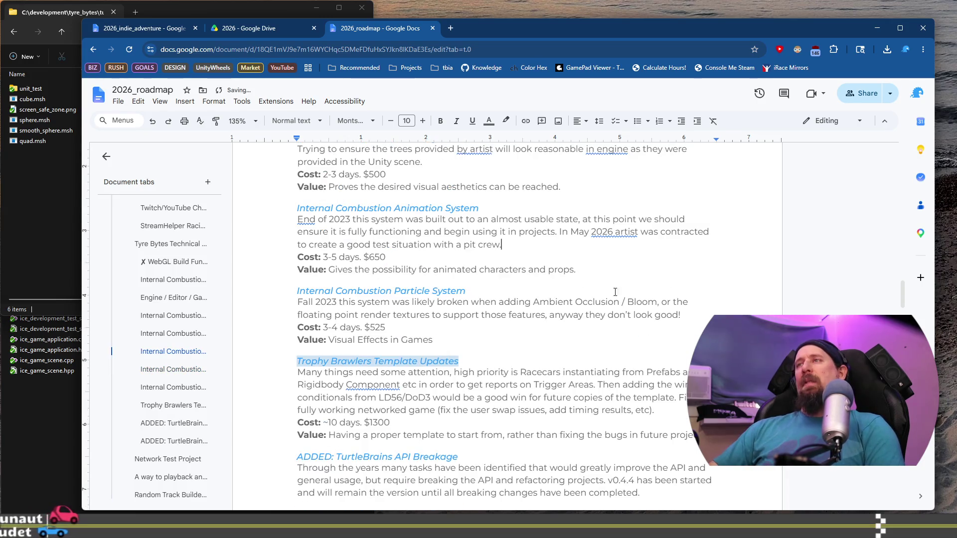
pyautogui.click(614, 232)
pyautogui.write(',')
pyautogui.press('Down')
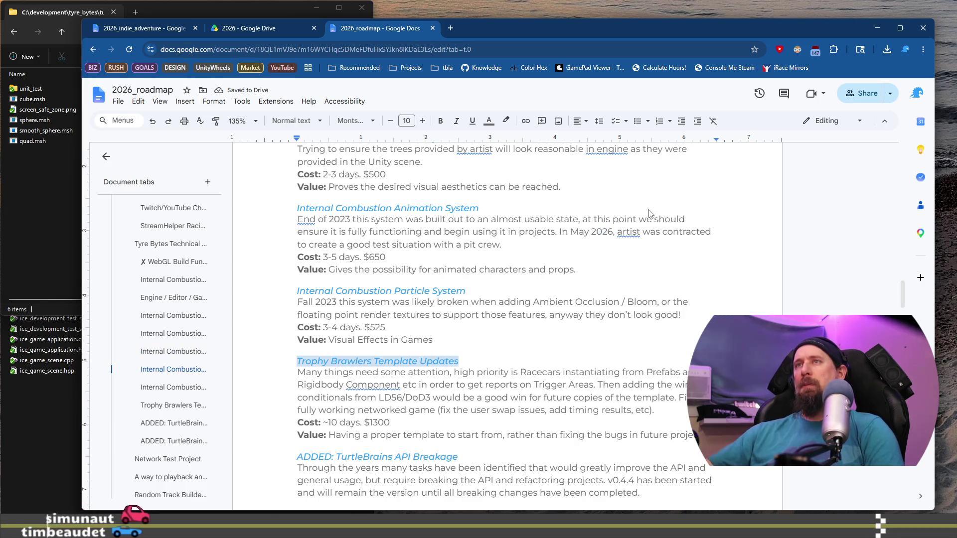
pyautogui.scroll(2, 603, 291)
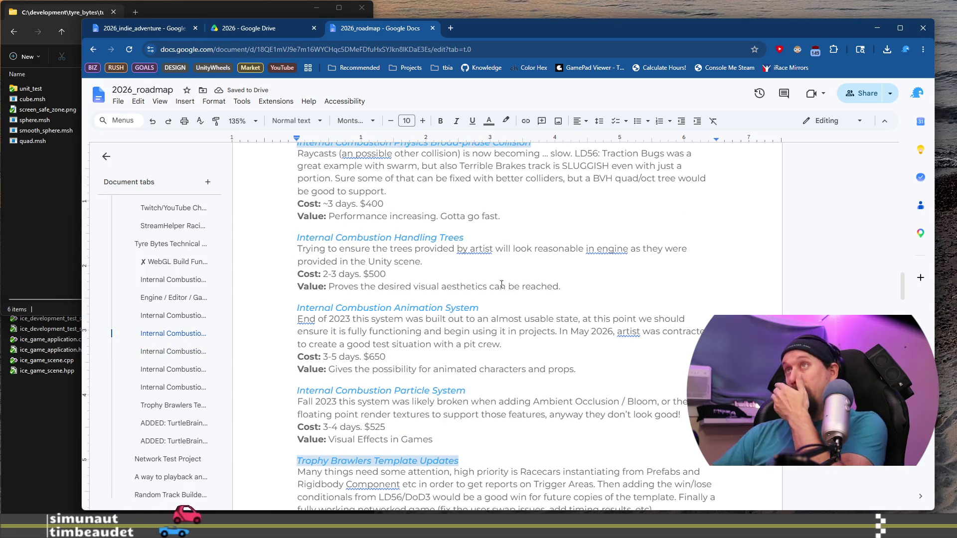
# Step: Scroll through the May 2026 month-in-review document
pyautogui.click(132, 35)
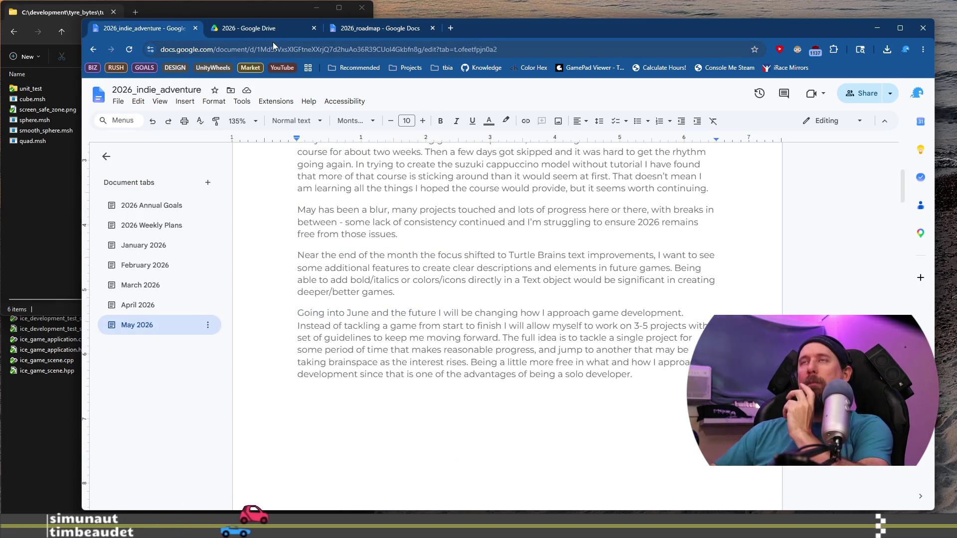
pyautogui.click(363, 34)
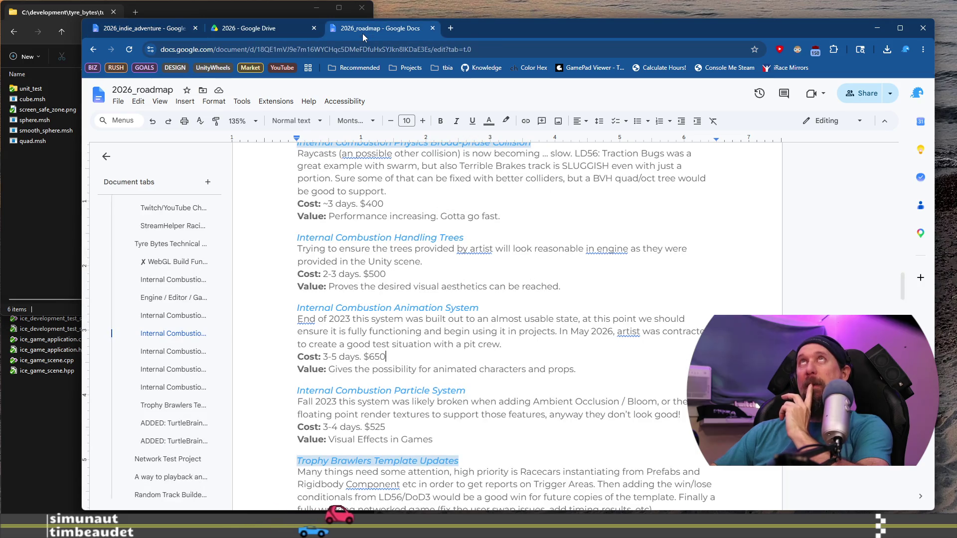
pyautogui.scroll(4, 451, 284)
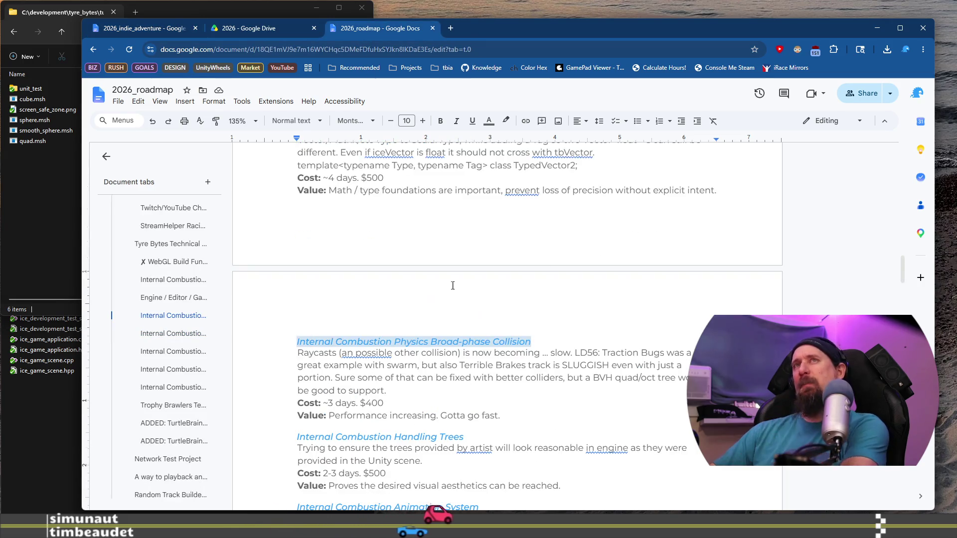
pyautogui.click(139, 33)
pyautogui.scroll(5, 615, 310)
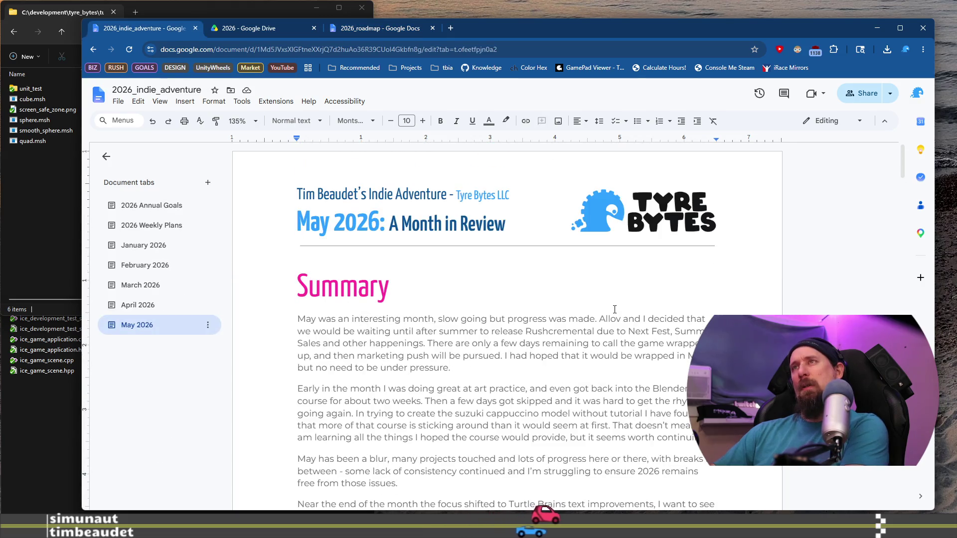
pyautogui.scroll(-10, 615, 309)
pyautogui.click(597, 348)
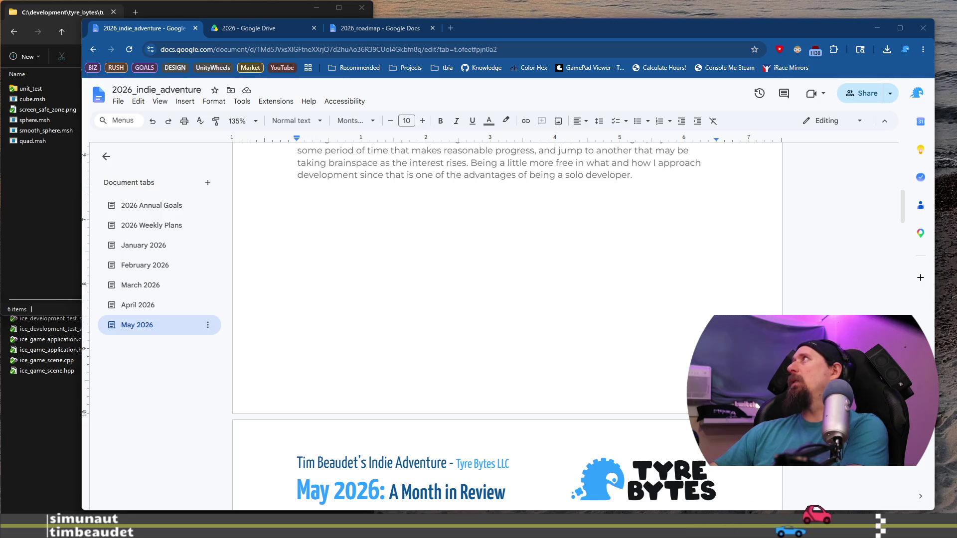
# Step: Move across desktops and open the Indie Career Tracker 2026 spreadsheet
pyautogui.press('ctrl+super+Right')
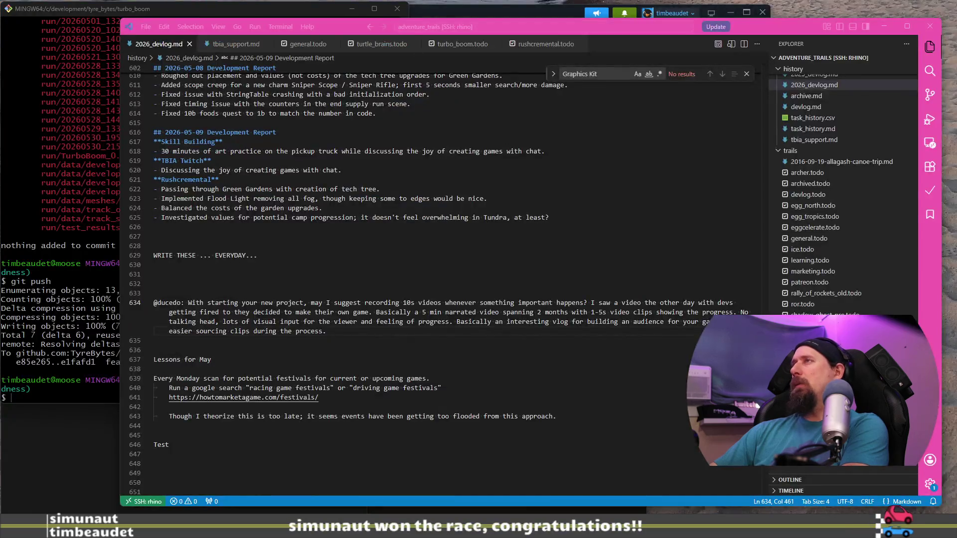
pyautogui.press('ctrl+super+Left')
pyautogui.press('ctrl+super+Left')
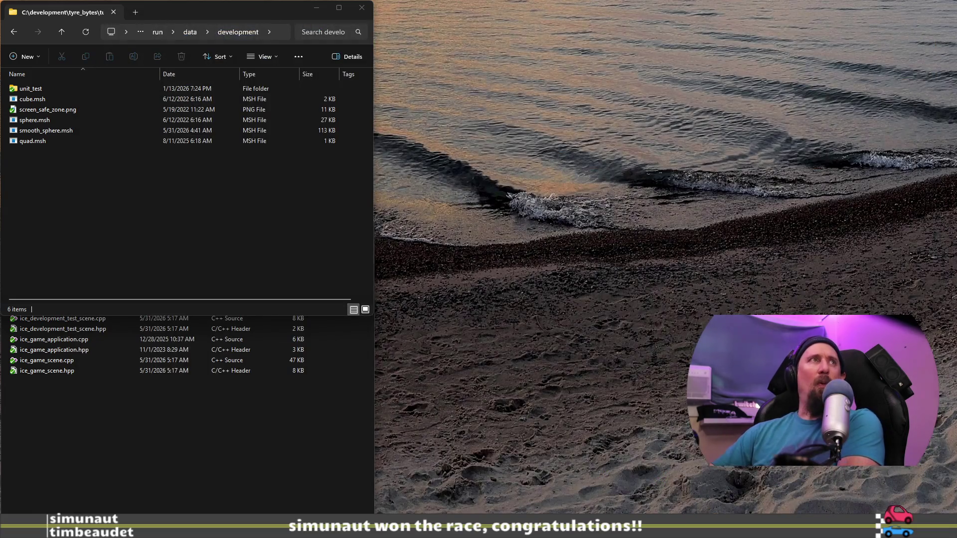
pyautogui.press('ctrl+super+Right')
pyautogui.click(283, 24)
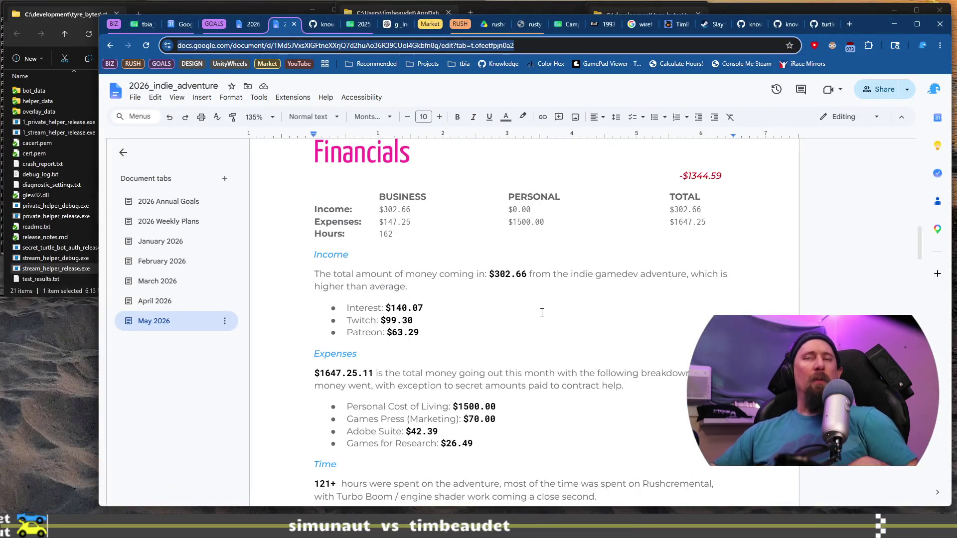
pyautogui.press('ctrl+super+Left')
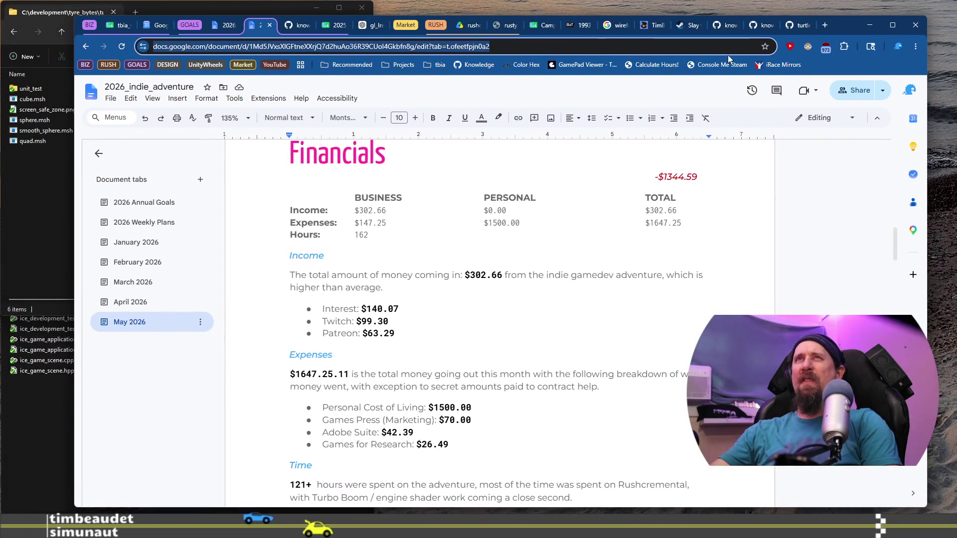
pyautogui.click(113, 30)
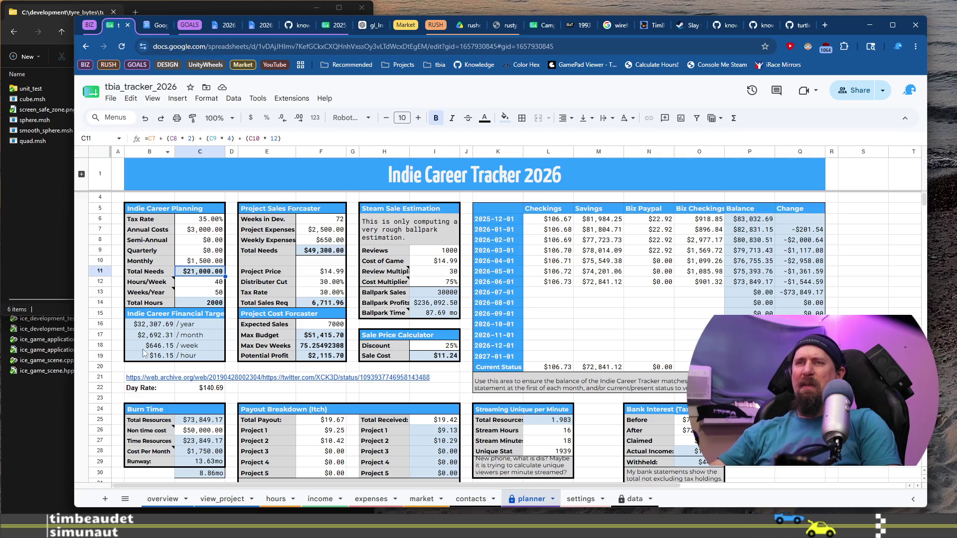
# Step: On the hours sheet, enter 2026-05-31 and 2.5 hours in row 275, then open the Project list
pyautogui.click(276, 499)
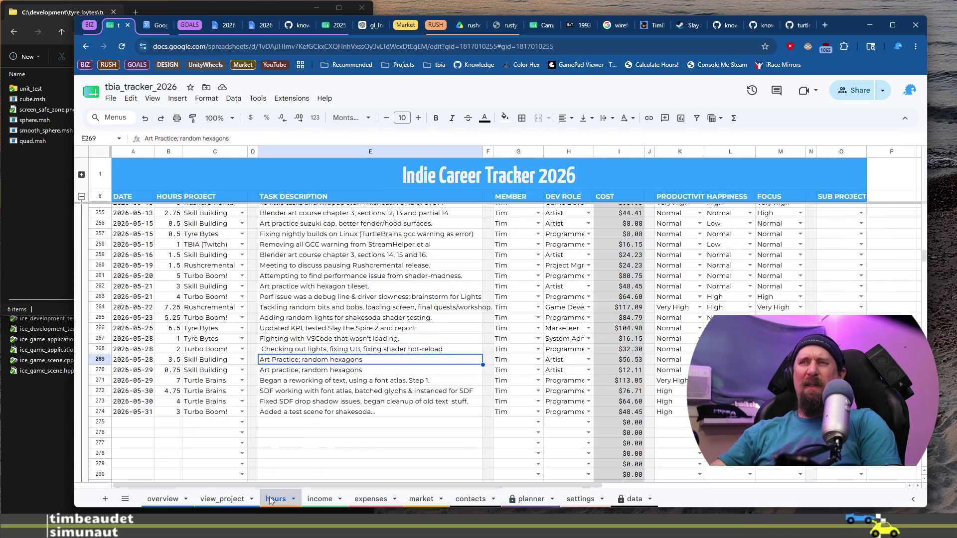
pyautogui.click(144, 424)
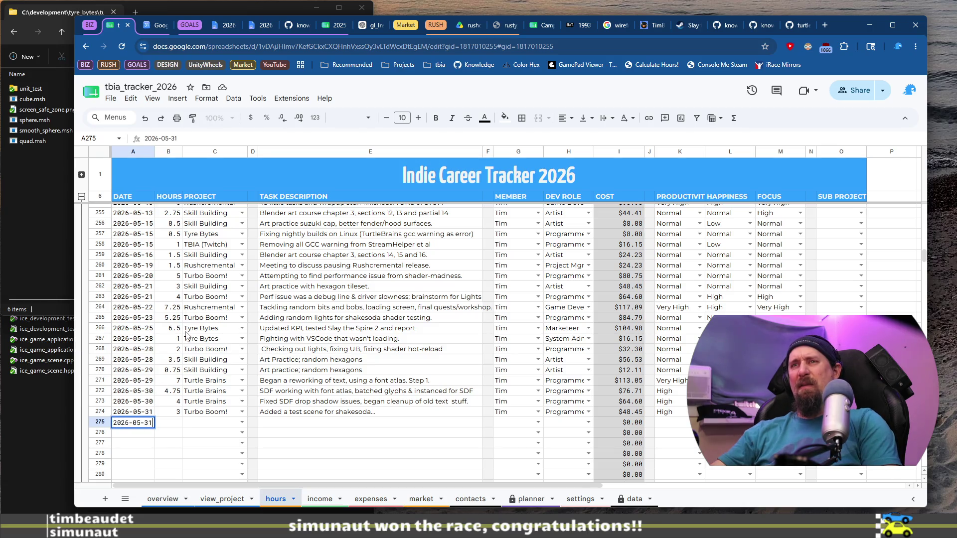
pyautogui.press('Tab')
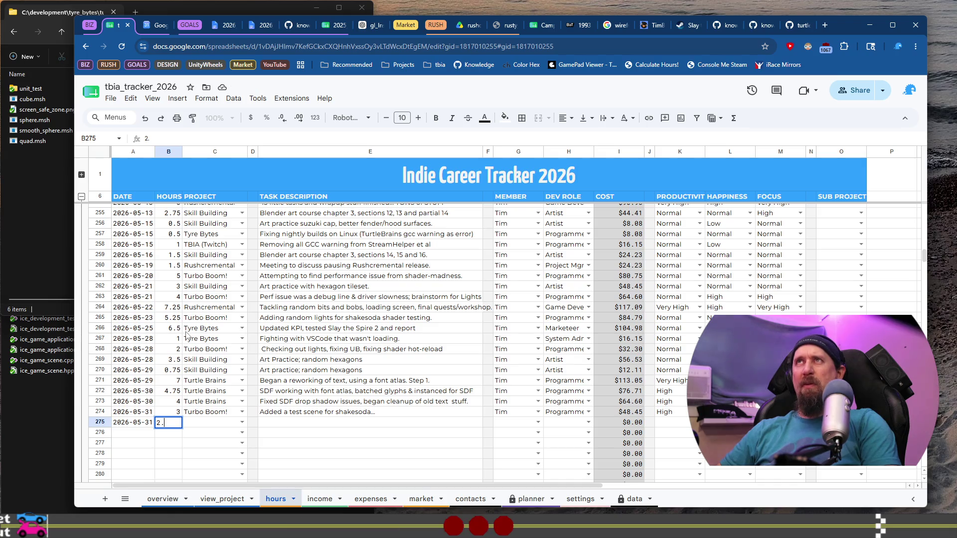
pyautogui.write('2.5')
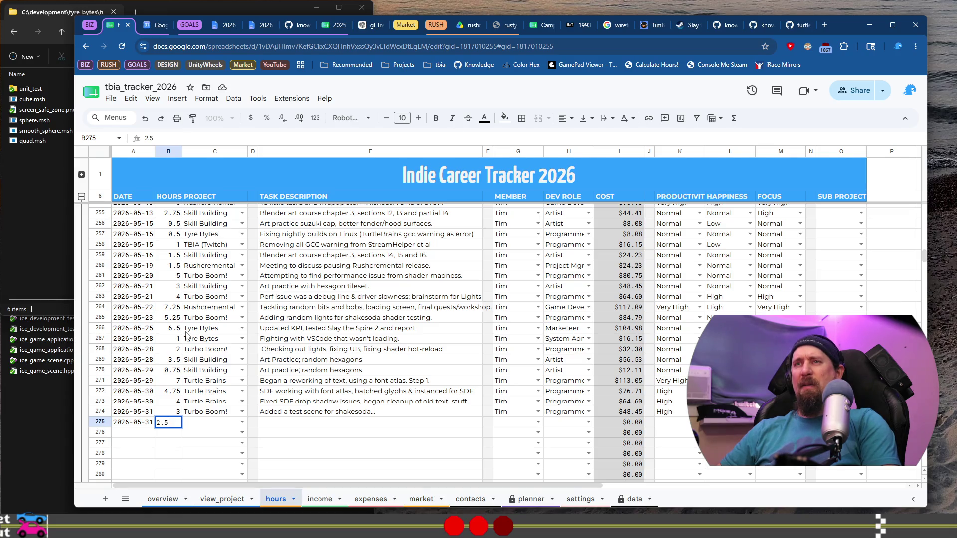
pyautogui.press('Tab')
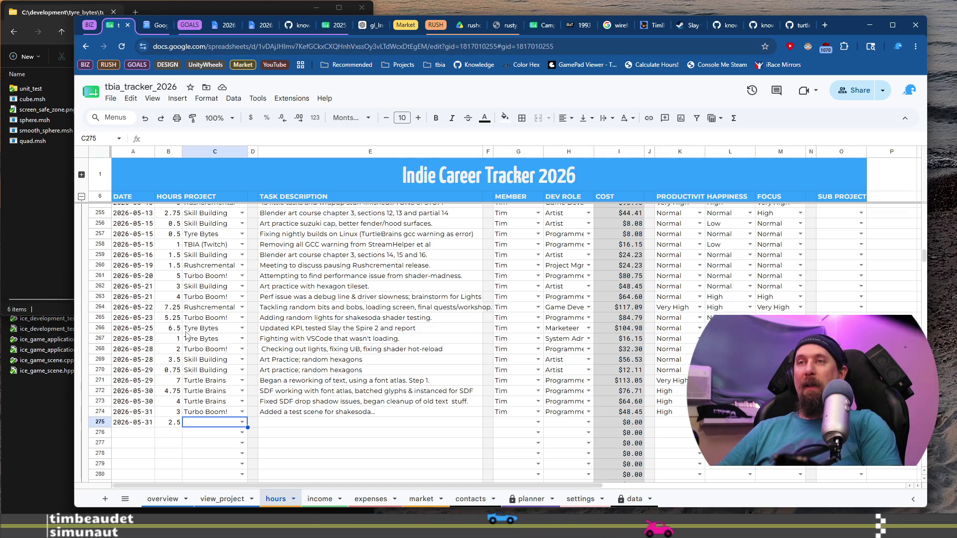
pyautogui.press('Return')
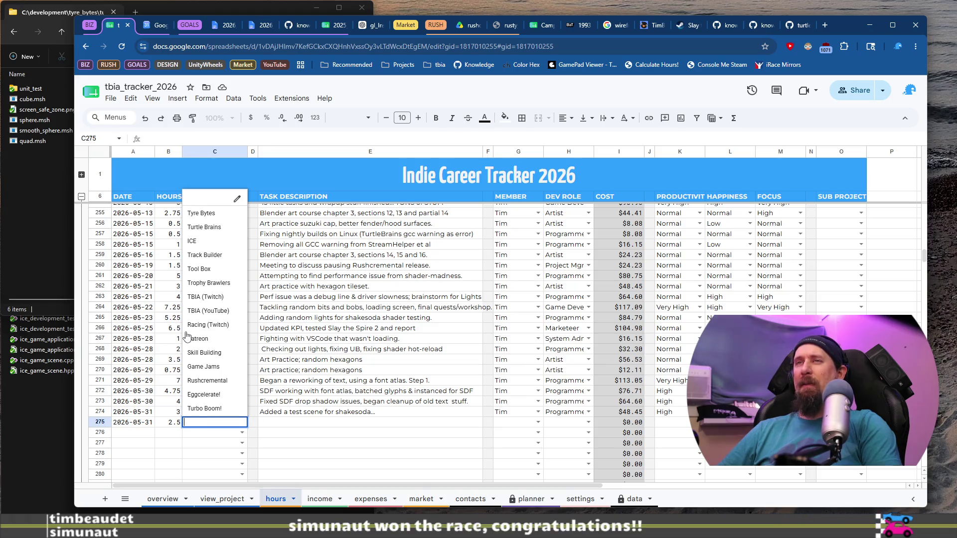
# Step: Set project Tyre Bytes in C275 and task 'Business review of May 2026' in E275
pyautogui.write('ty')
pyautogui.press('Return')
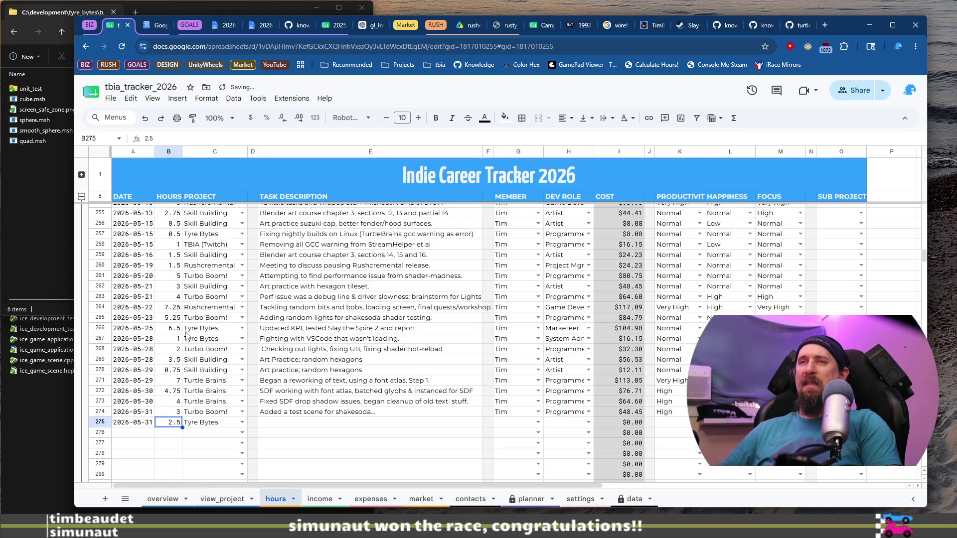
pyautogui.press('Right')
pyautogui.press('Right')
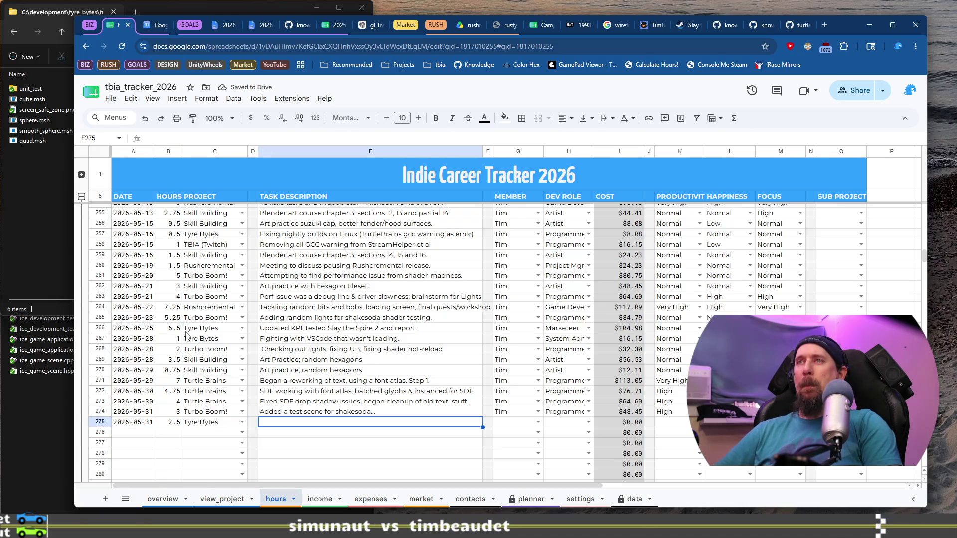
pyautogui.write('Business re')
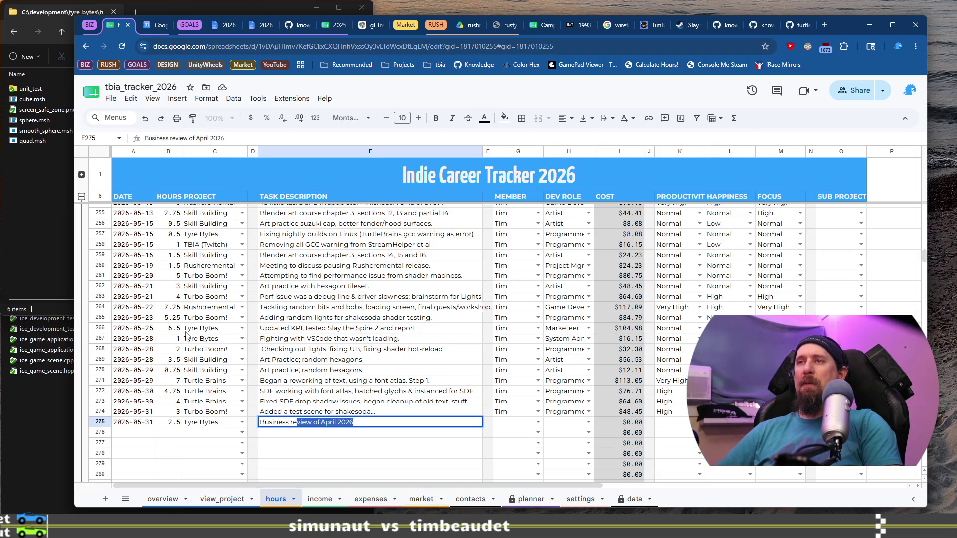
pyautogui.write('c')
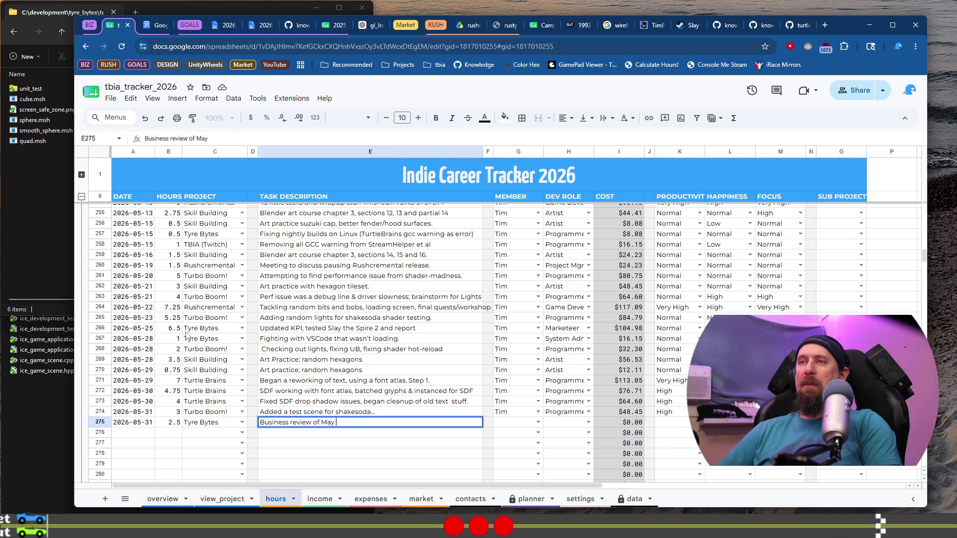
pyautogui.write('6')
pyautogui.press('Tab')
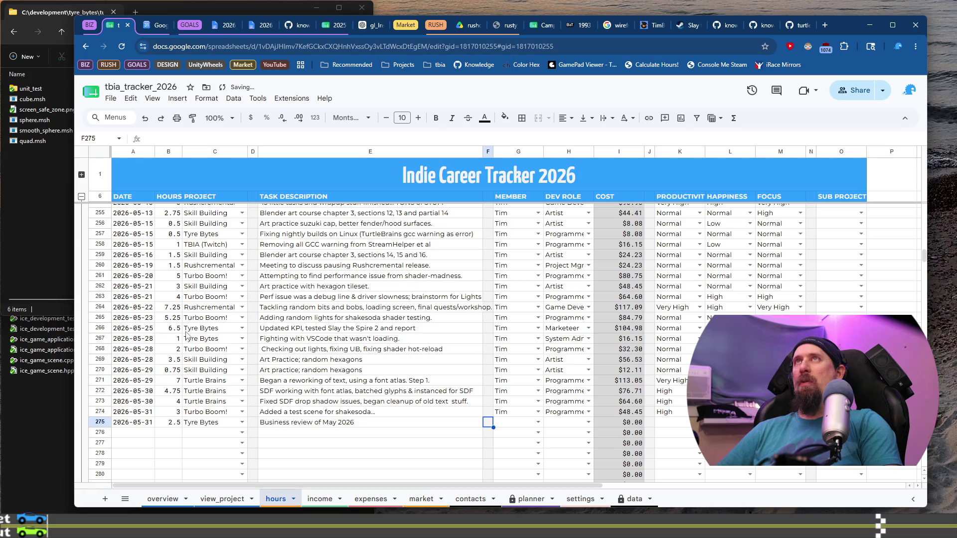
# Step: Choose member Tim, role Biz Mgmt and productivity Very High, leave happiness blank, and enter the focus rating
pyautogui.press('Tab')
pyautogui.write('T')
pyautogui.press('Tab')
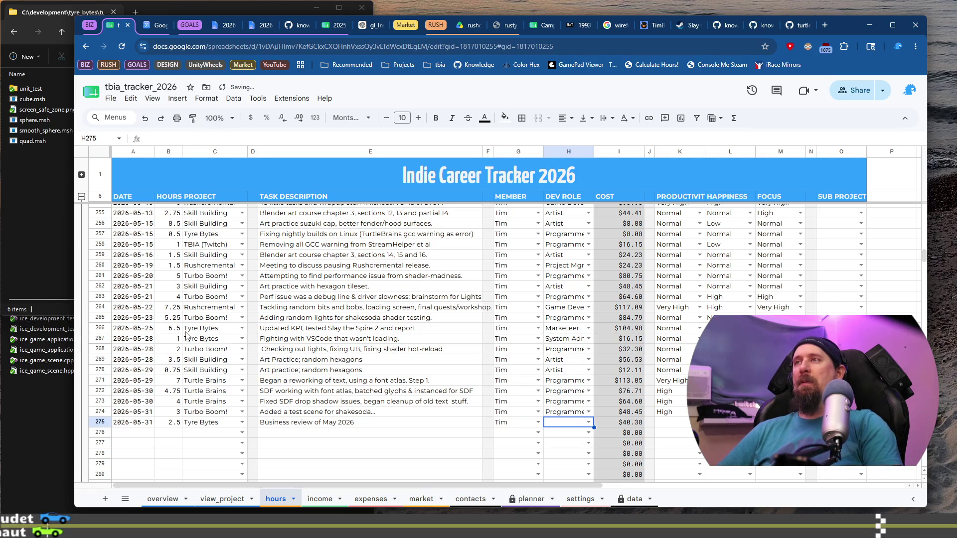
pyautogui.write('B')
pyautogui.press('Tab')
pyautogui.press('Tab')
pyautogui.press('Tab')
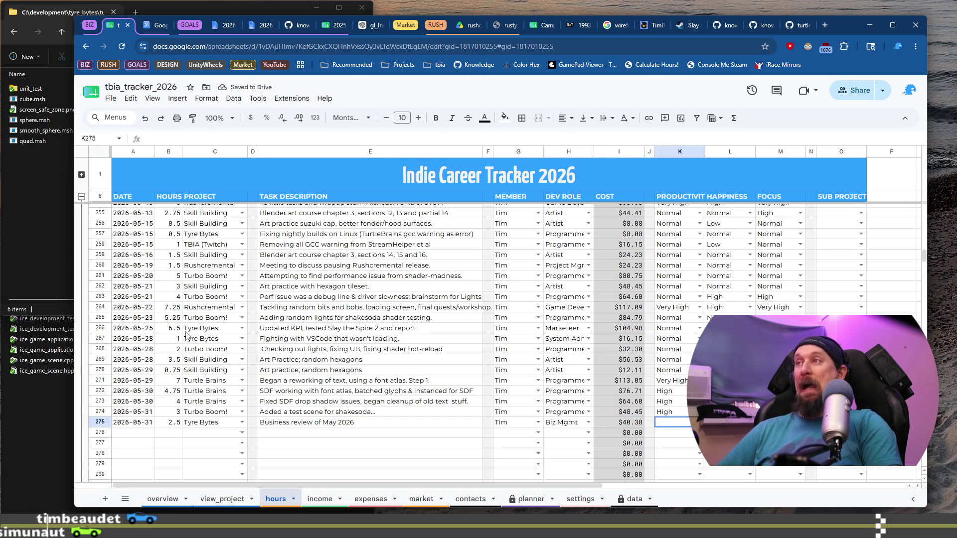
pyautogui.write('C')
pyautogui.press('BackSpace')
pyautogui.write('Ver')
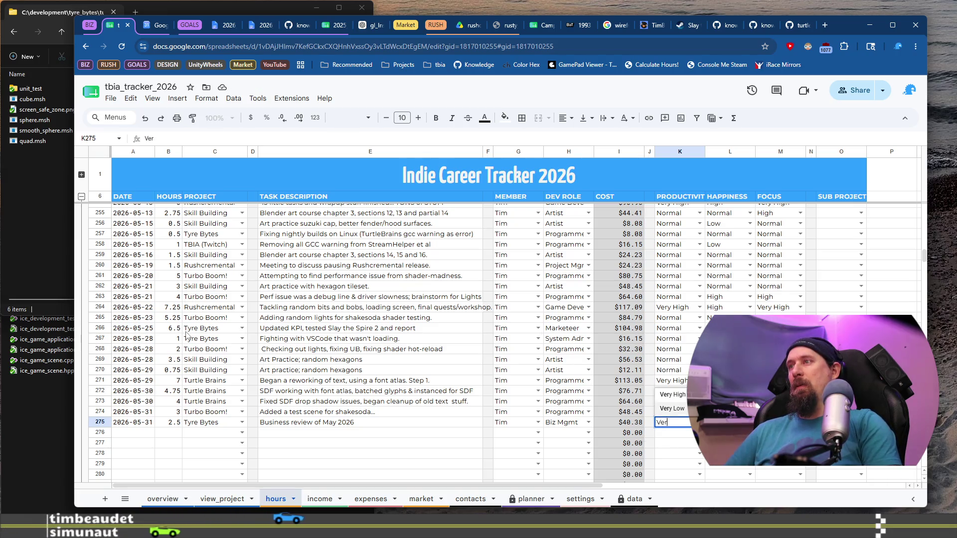
pyautogui.press('Tab')
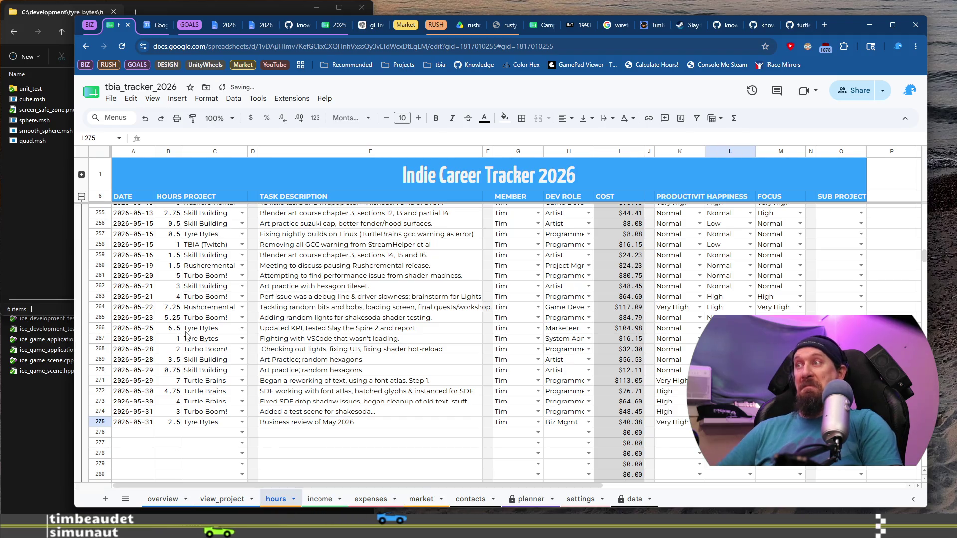
pyautogui.write('H')
pyautogui.press('Tab')
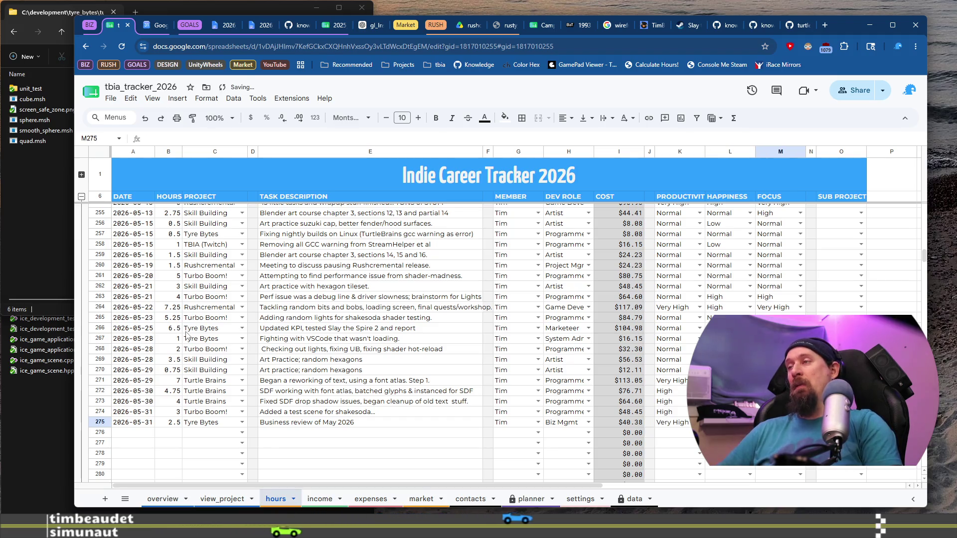
pyautogui.write('H')
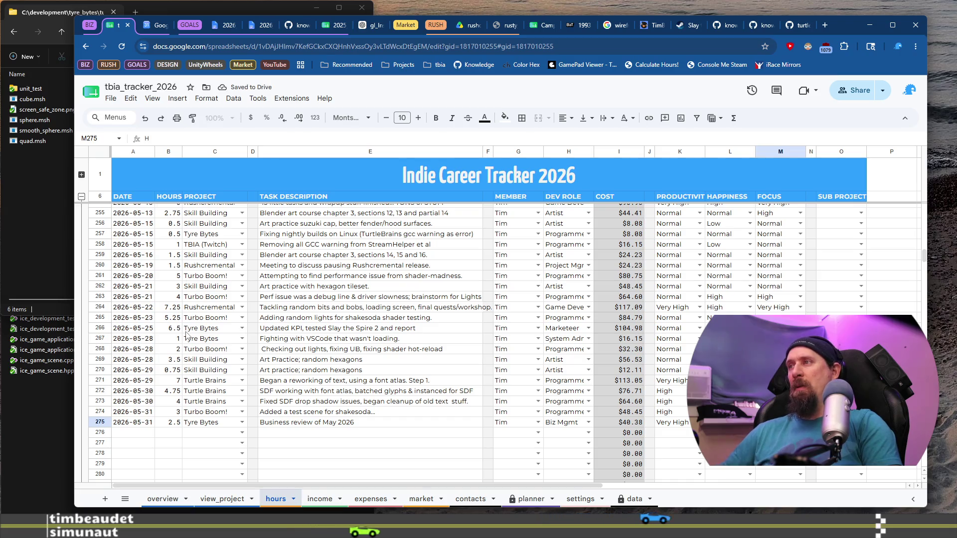
pyautogui.press('Return')
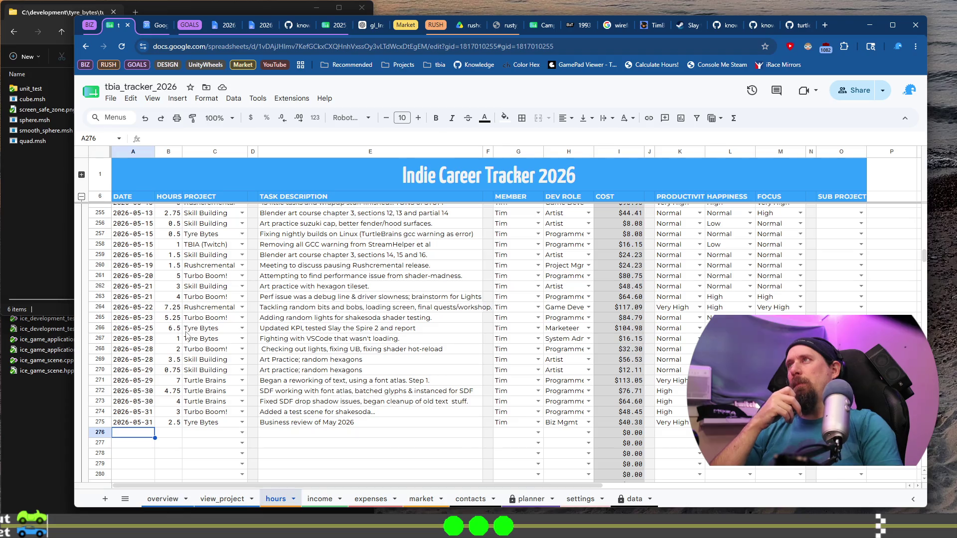
# Step: Close the Slay the Spire 2 Steam tab and minimise Chrome to reveal File Explorer
pyautogui.click(685, 26)
pyautogui.scroll(10, 711, 187)
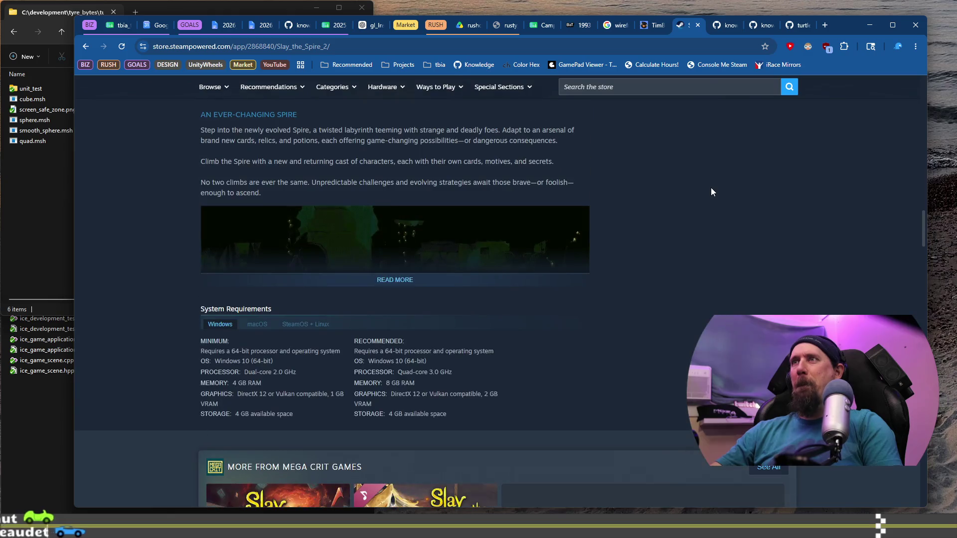
pyautogui.scroll(-3, 710, 188)
pyautogui.scroll(15, 714, 187)
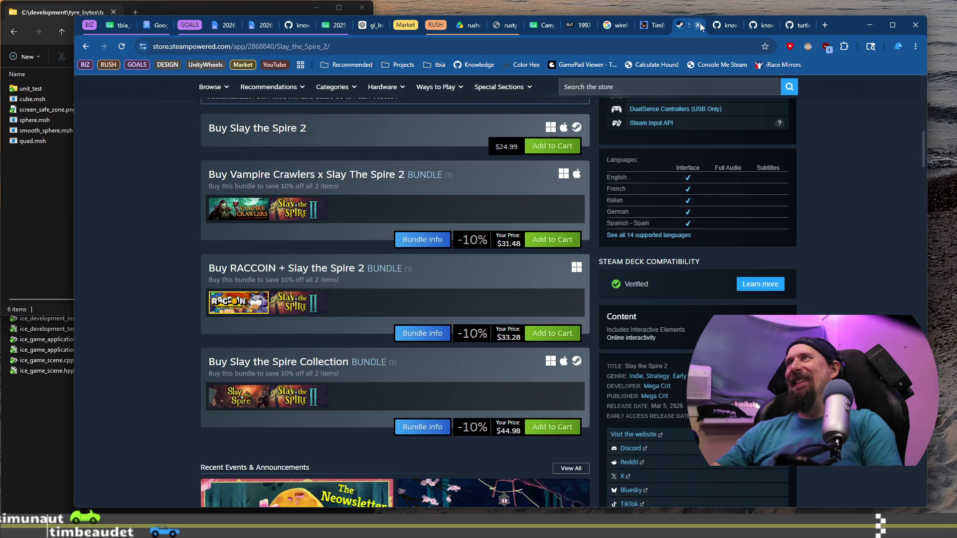
pyautogui.click(697, 25)
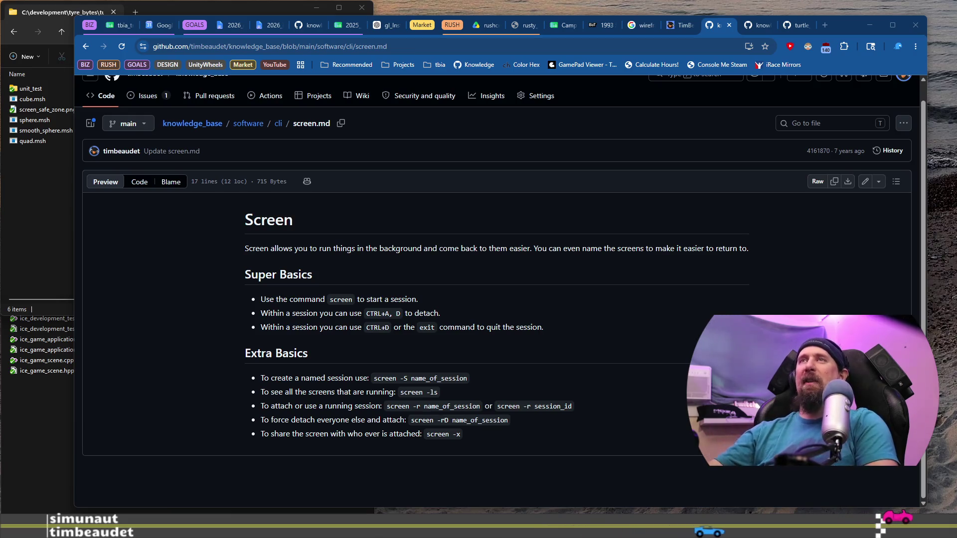
pyautogui.click(870, 25)
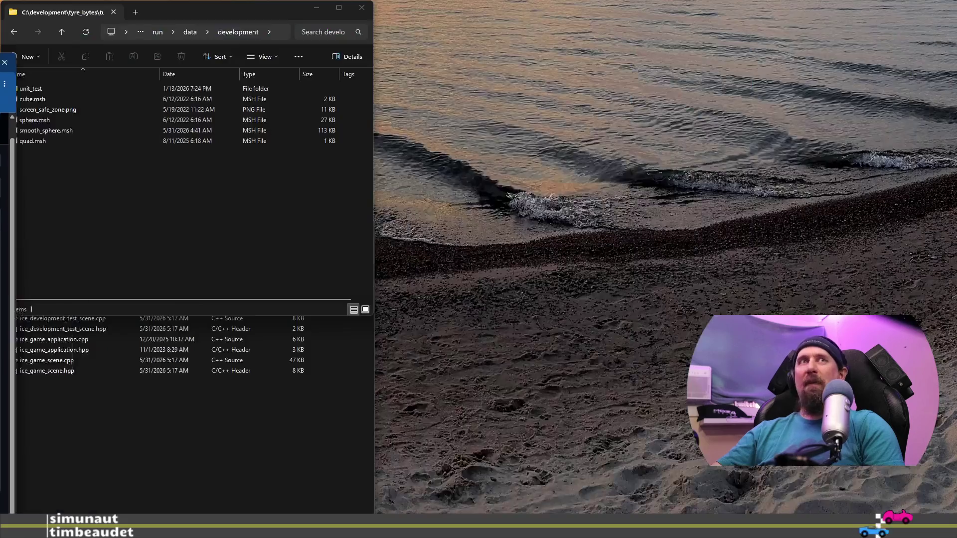
# Step: Launch Visual Studio 2022 from Start and open the recent turbo_boom solution
pyautogui.hotkey('alt', 'Tab')
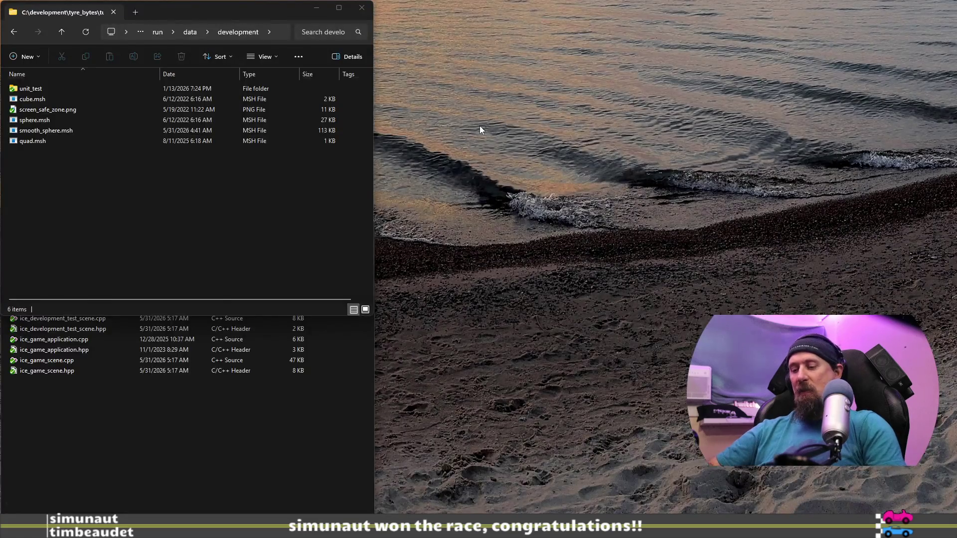
pyautogui.press('super')
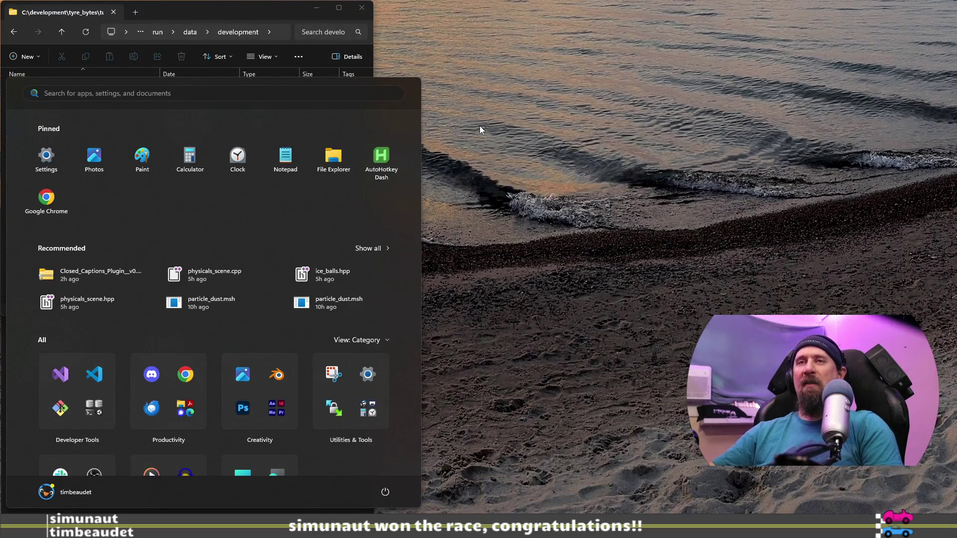
pyautogui.click(62, 372)
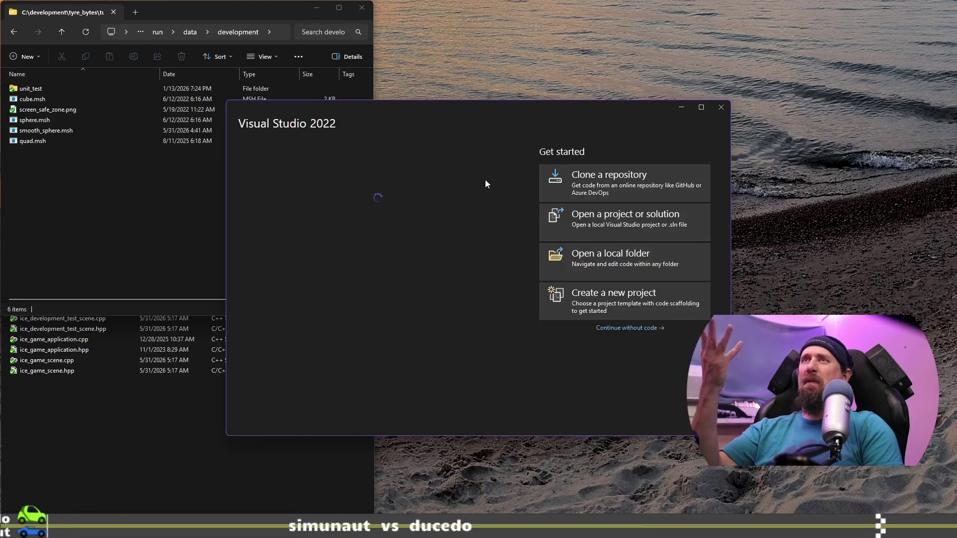
pyautogui.click(338, 214)
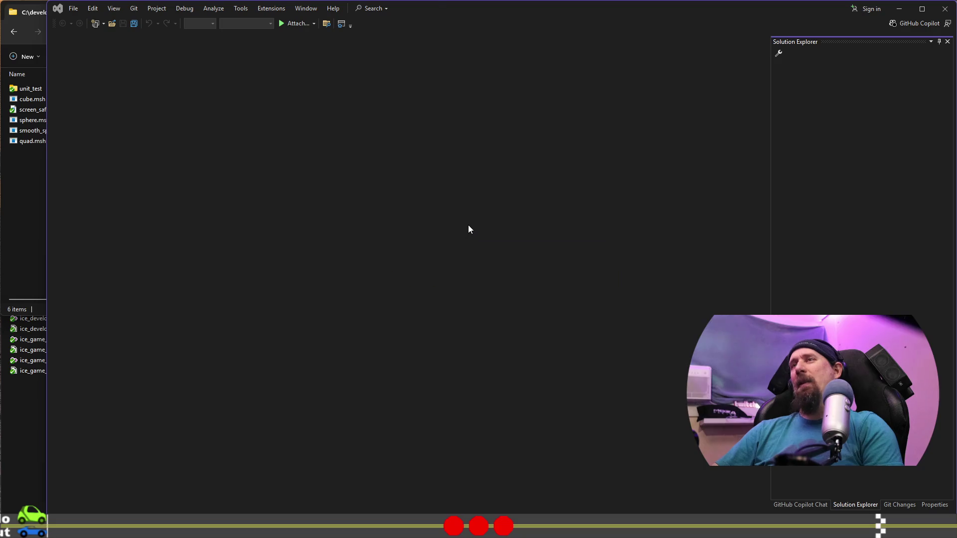
# Step: Bring up ice_game_scene.cpp at the RenderEnvironmentTarget code near line 902
pyautogui.click(476, 226)
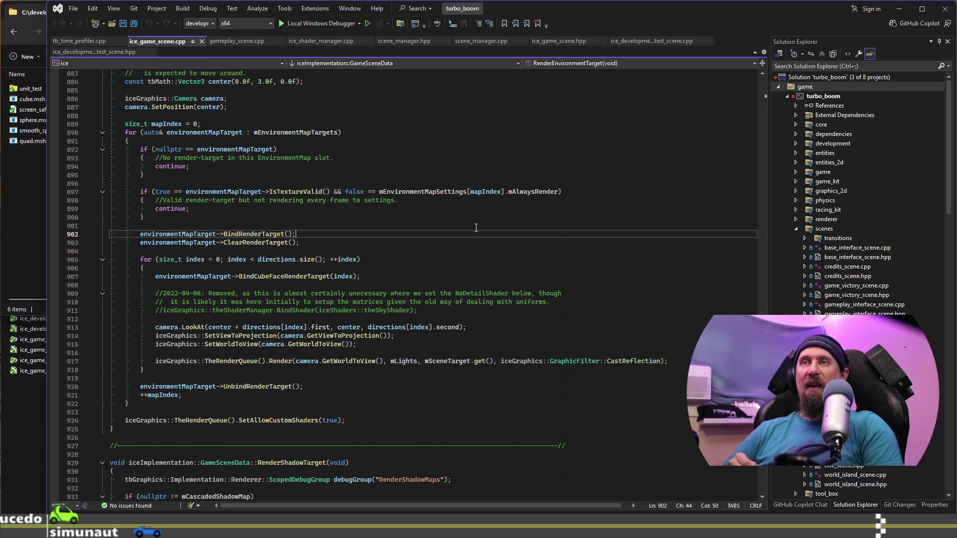
pyautogui.scroll(-8, 476, 234)
pyautogui.scroll(7, 476, 244)
pyautogui.scroll(6, 477, 250)
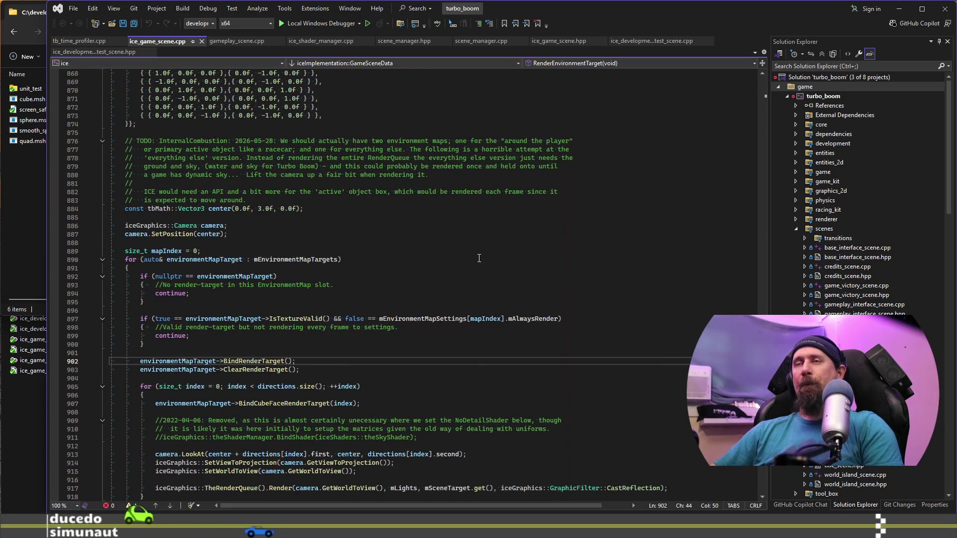